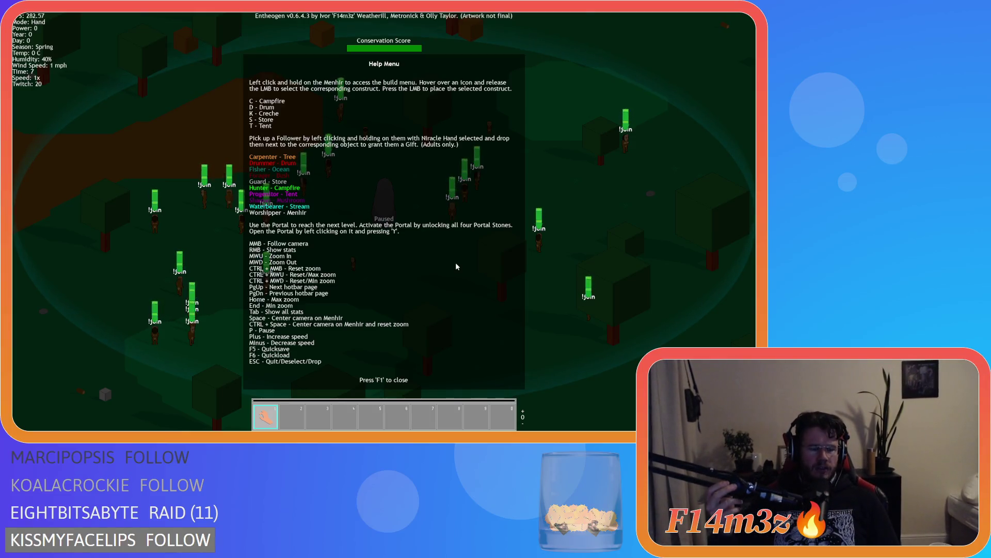
Close the help menu, quit to the title screen, and quickload the saved world
key("F1")
key("Escape")
key("y")
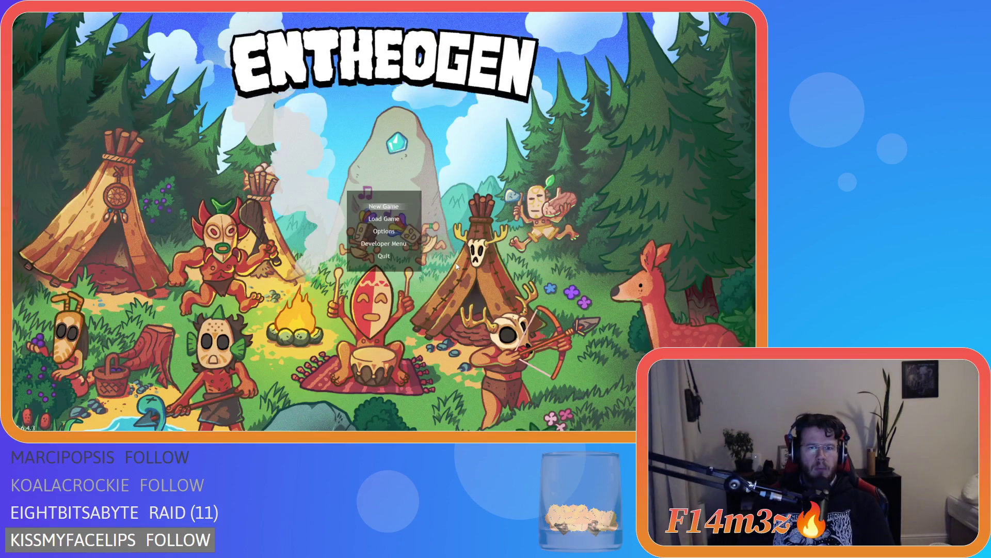
key("Return")
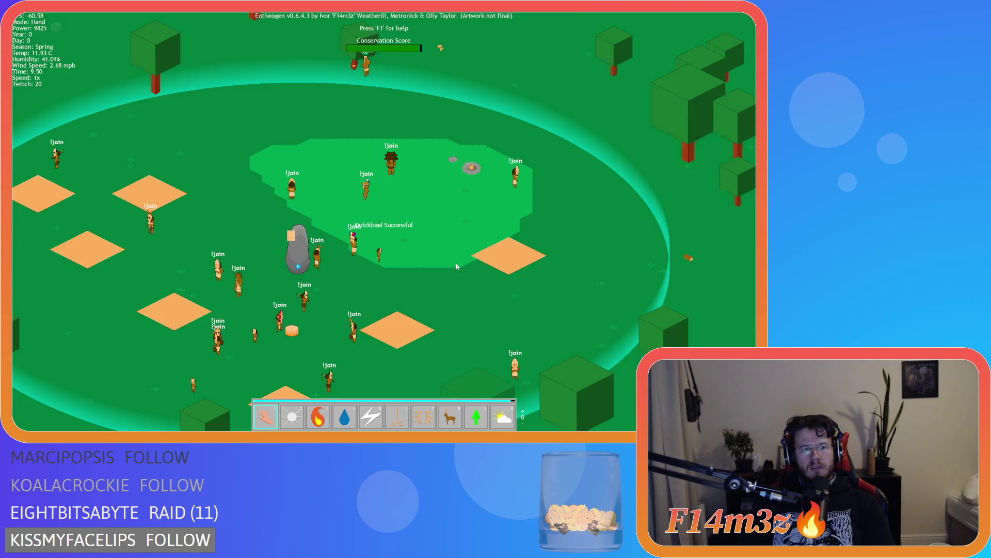
Pan the camera around the world, then quit the game back to GameMaker
key("a")
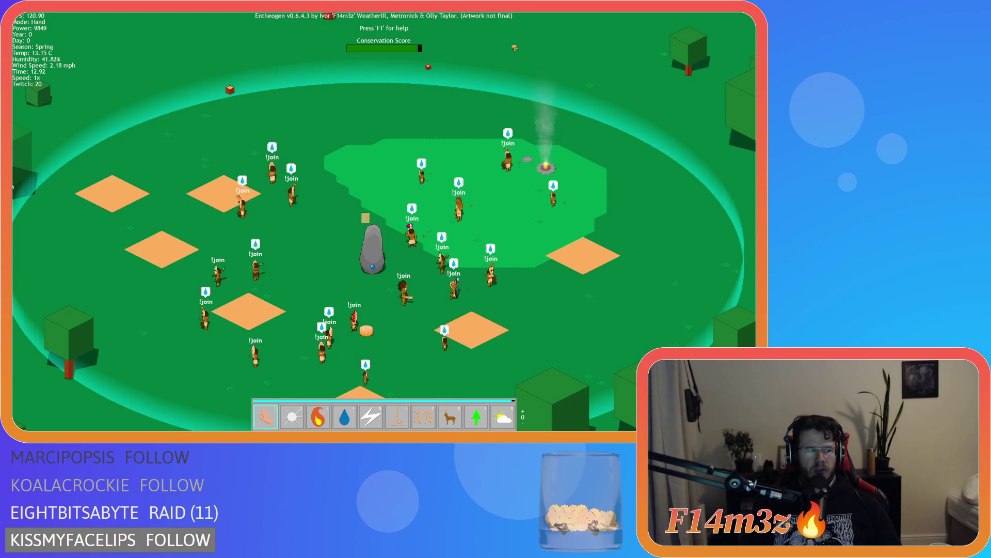
key("Escape")
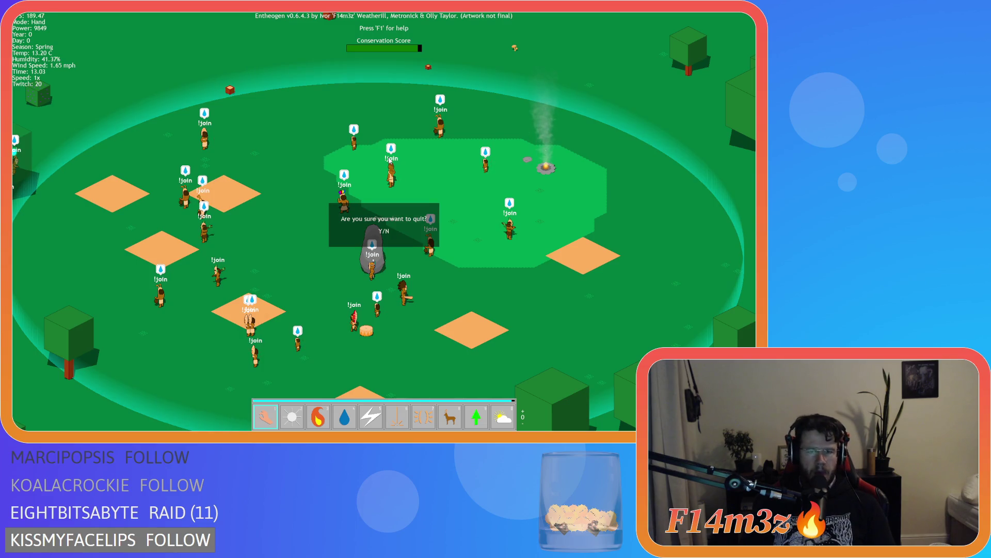
key("y")
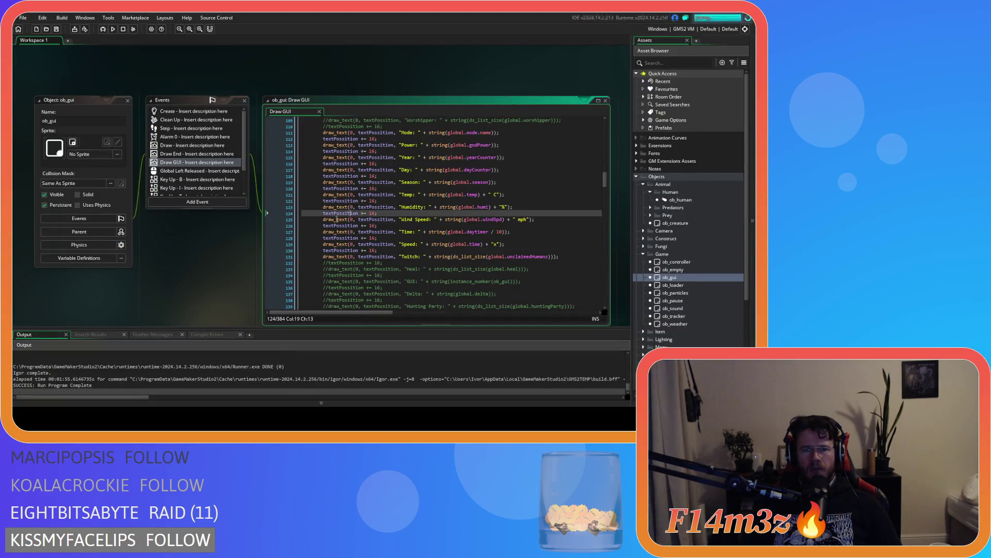
Comment out the Twitch readout lines 130–131 in ob_gui's Draw GUI code
left_click_drag(559, 257, 319, 252)
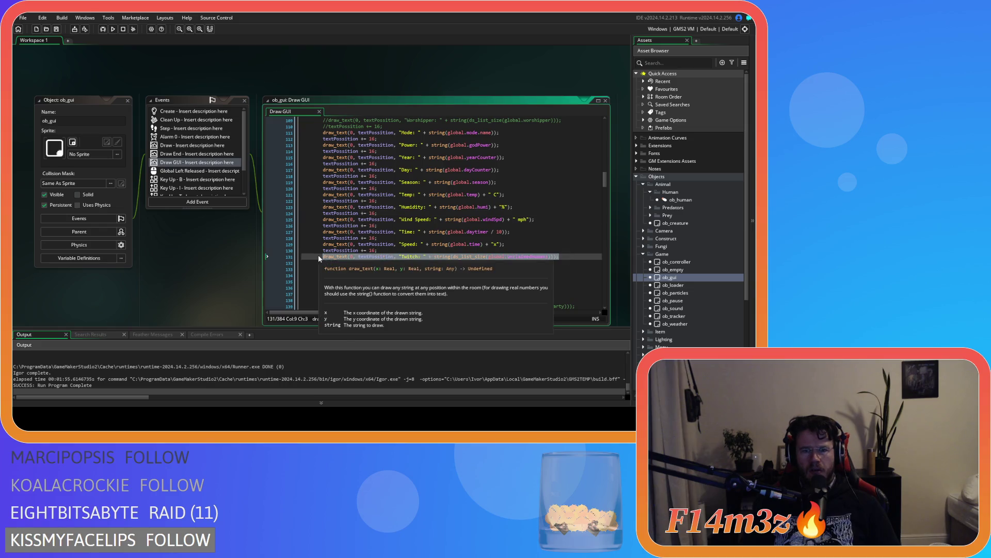
key("ctrl+k")
left_click(572, 249)
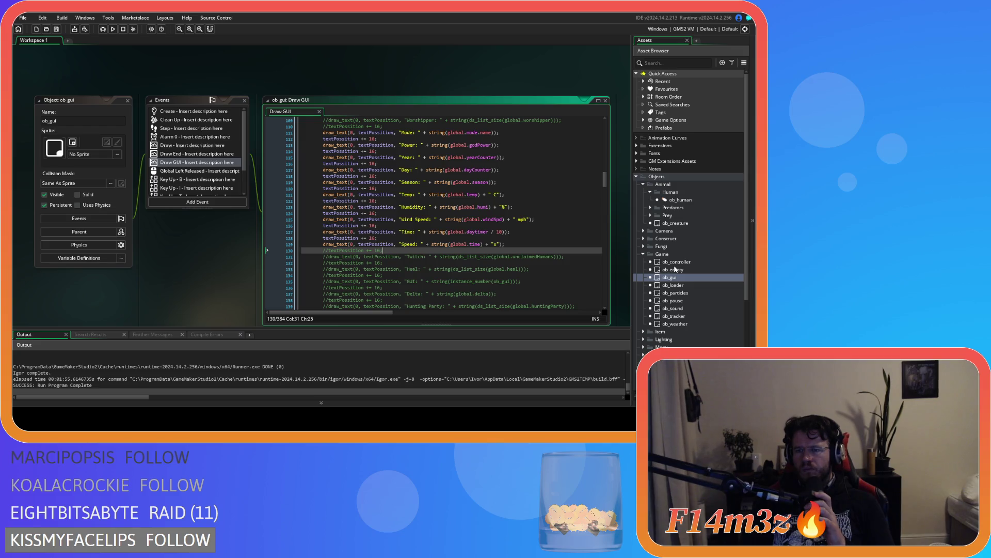
Expand Objects > Menu and open ob_menu's Create code
scroll(664, 285, "down", 3)
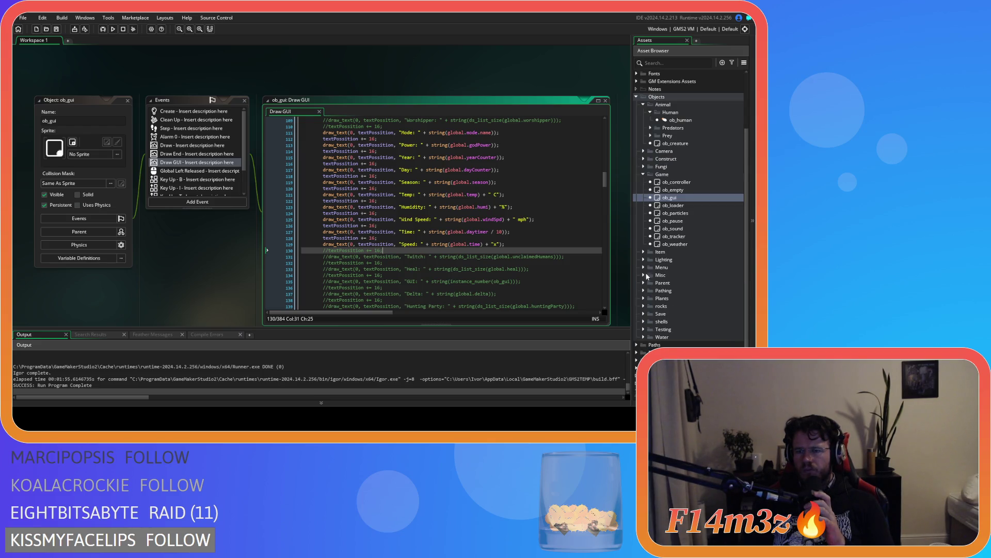
left_click(643, 267)
double_click(673, 298)
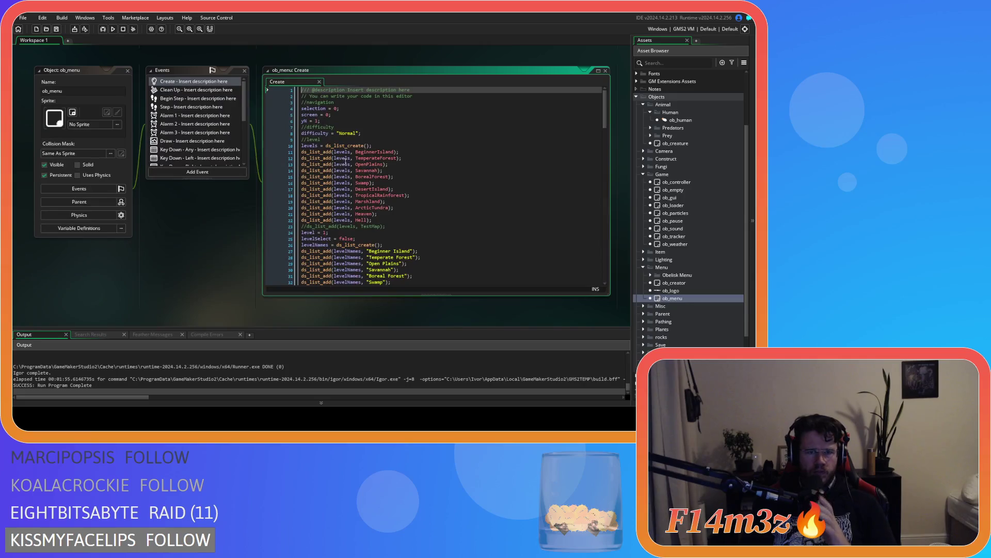
Select global.twitch = false on line 47 of ob_menu Create, then open ob_save from the Save folder
scroll(352, 205, "down", 9)
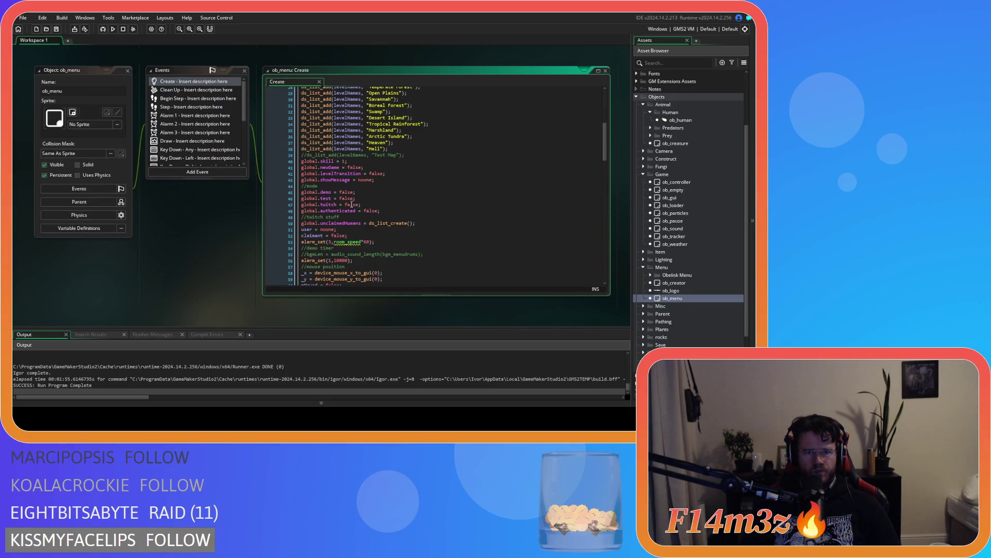
left_click_drag(321, 205, 409, 205)
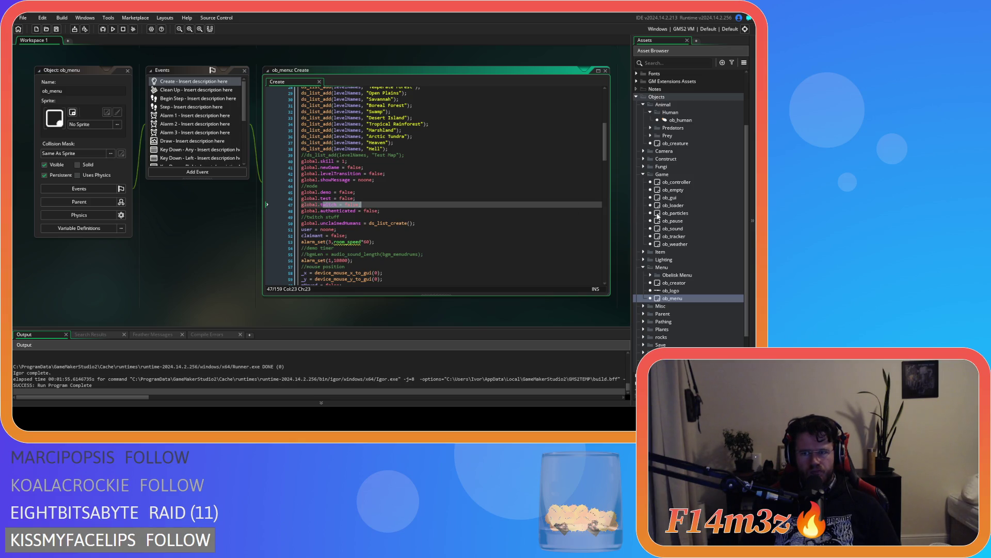
left_click(644, 344)
scroll(671, 310, "down", 4)
double_click(671, 268)
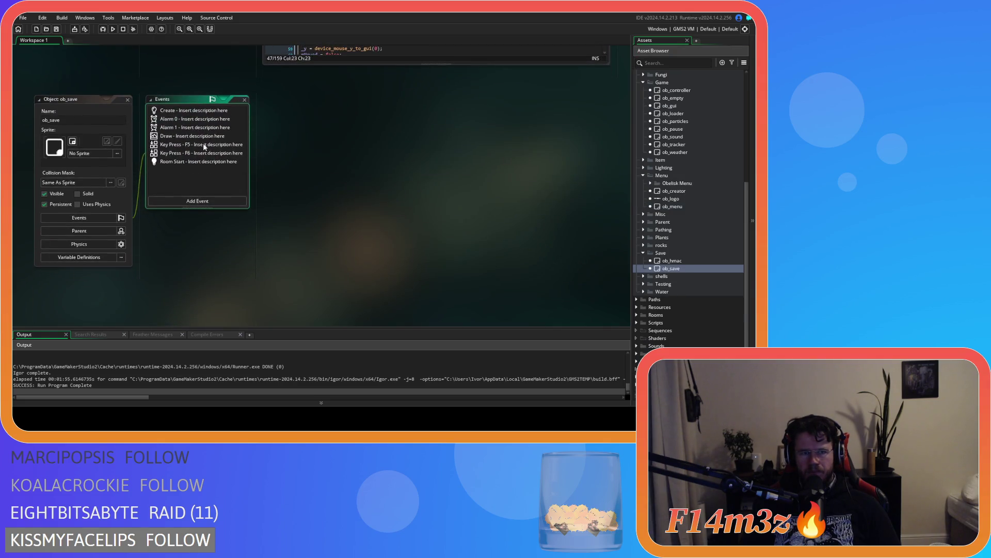
Search ob_save's Key Press - F6 code for ob_menu, then close the editor windows
double_click(213, 153)
left_click(378, 174)
key("ctrl+f")
type("ob_menu")
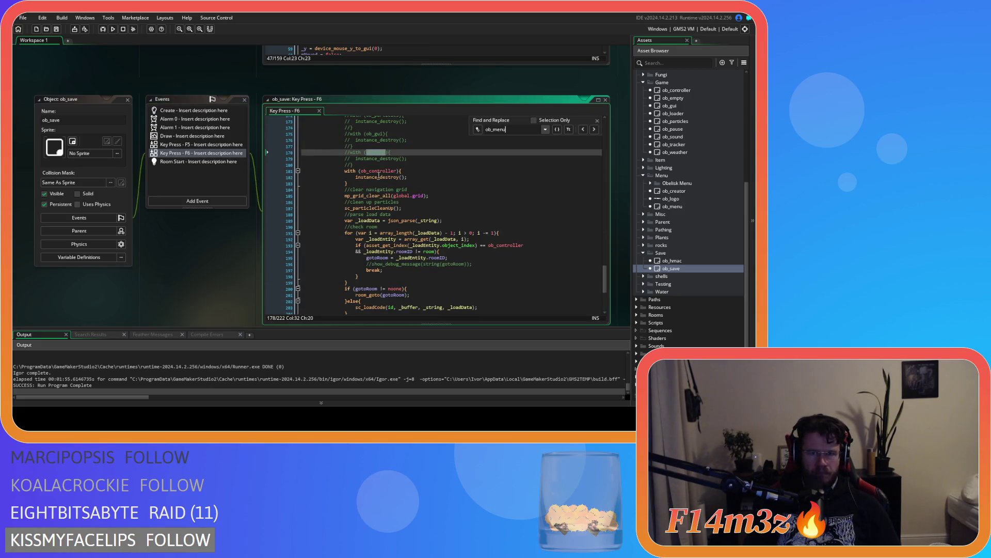
key("Escape")
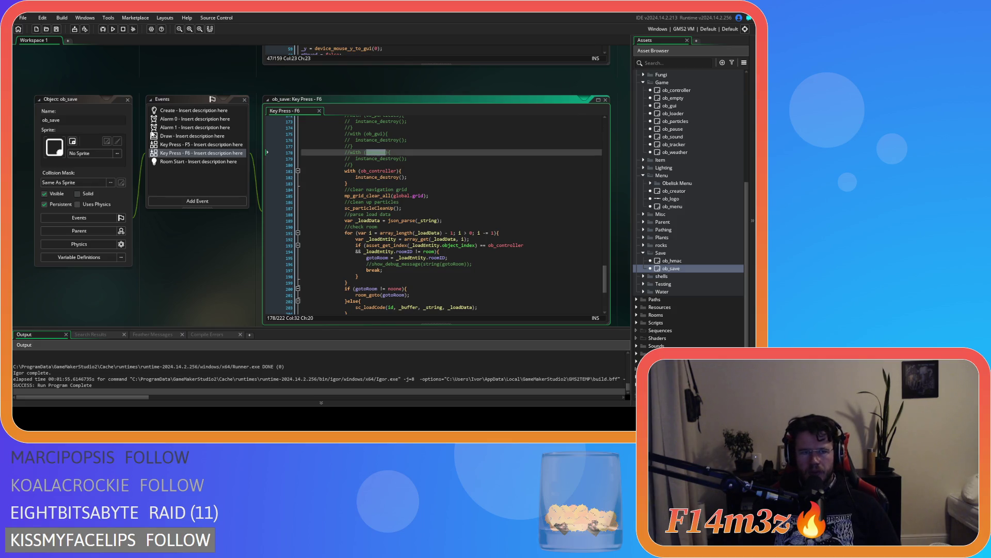
key("ctrl+w")
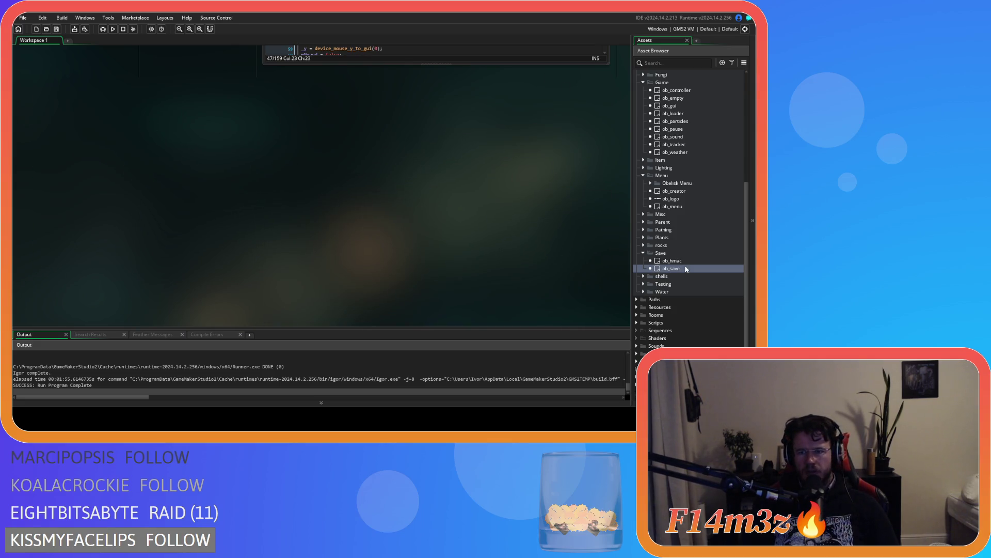
Read through ob_save's Key Press - F5 code, then collapse all open editor windows
double_click(671, 268)
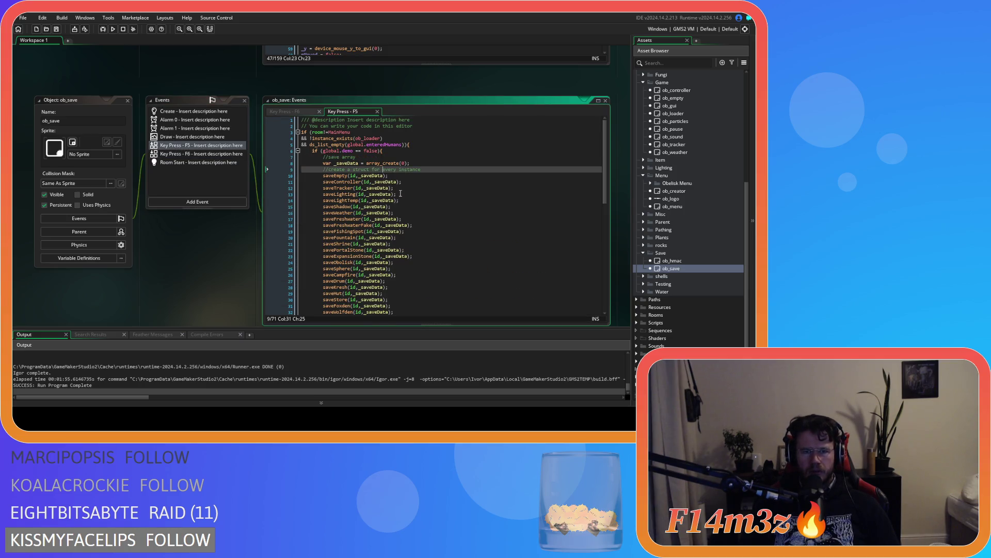
scroll(399, 193, "down", 3)
scroll(401, 194, "down", 3)
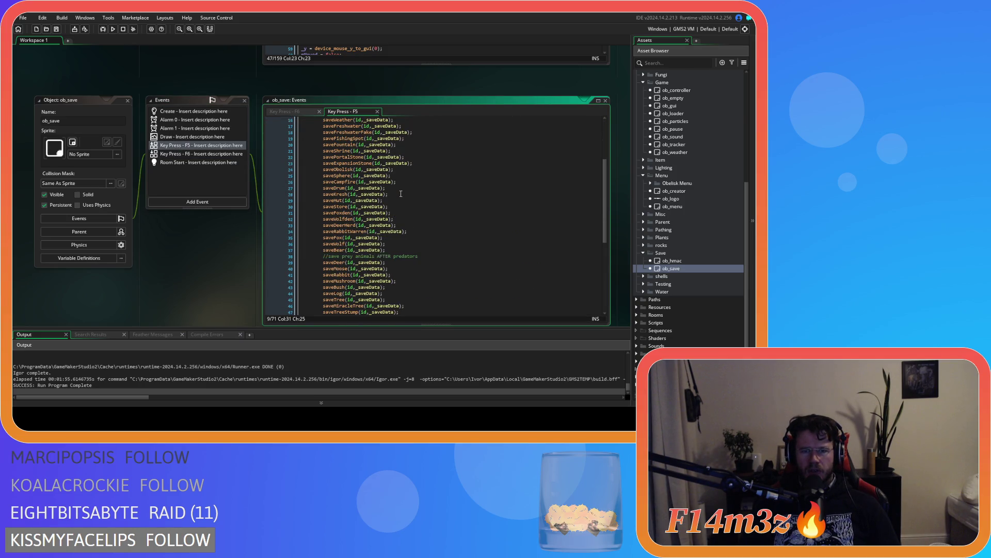
scroll(400, 193, "up", 5)
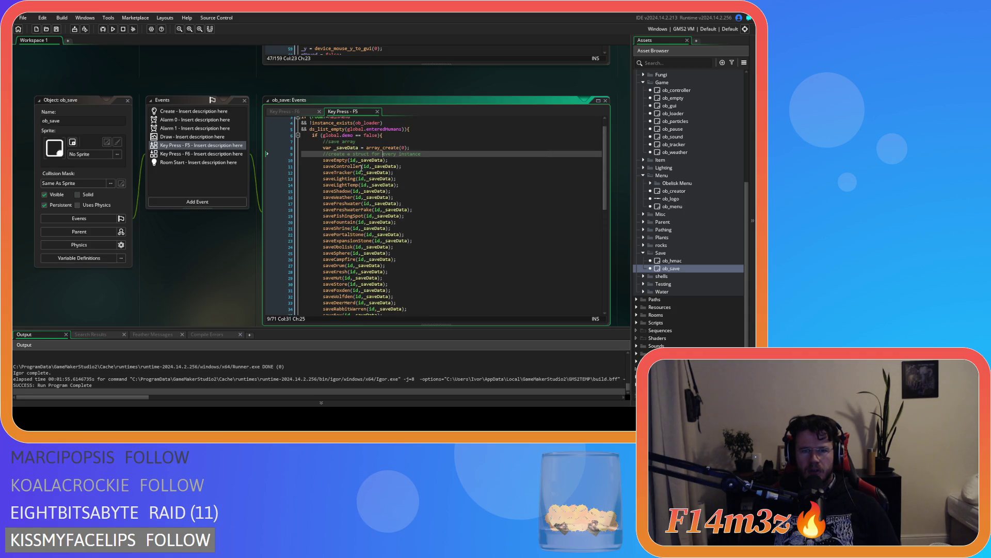
left_click(253, 228)
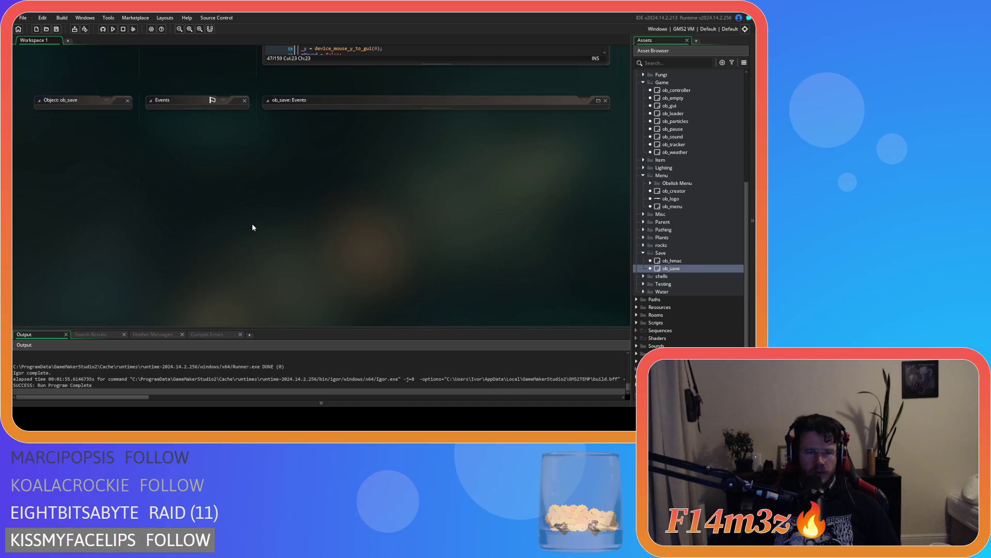
key("ctrl+shift+f")
Search the whole project for global.twitch and scroll through all 20 matches
type("global.twitch")
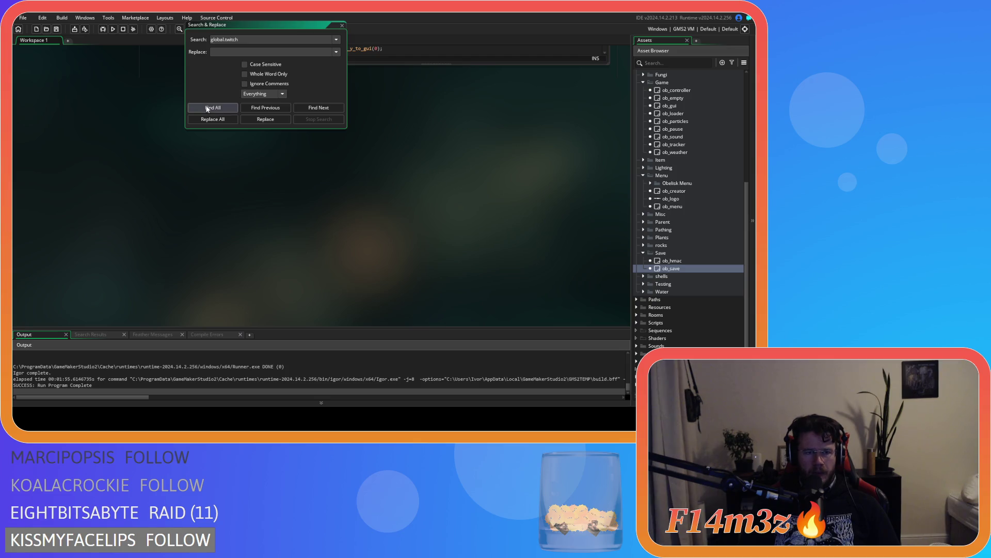
left_click(207, 108)
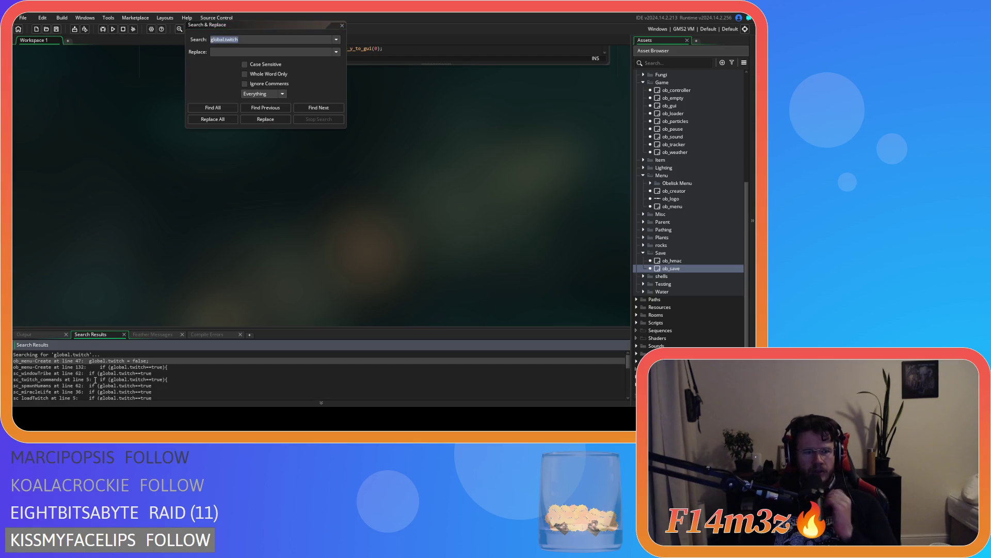
left_click(52, 373)
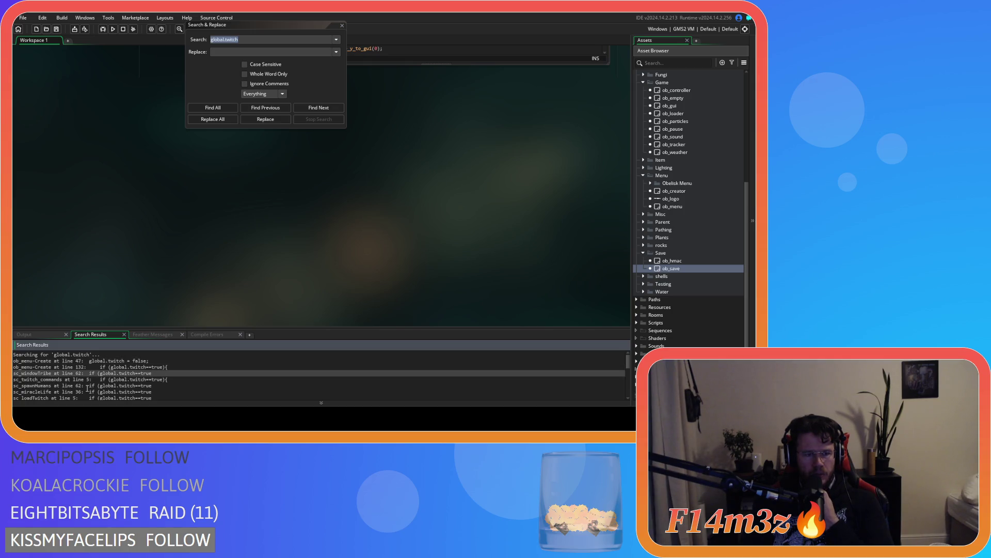
scroll(90, 385, "down", 1)
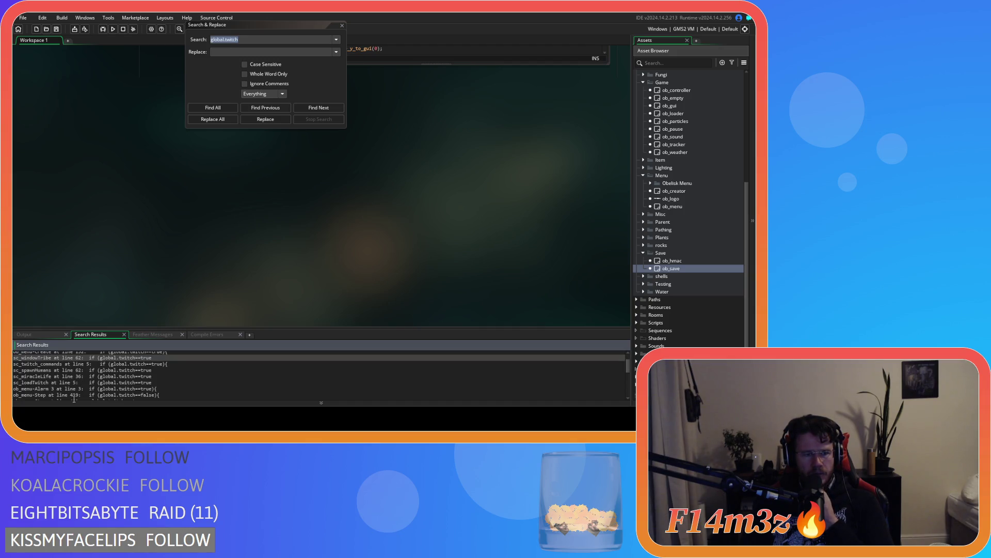
scroll(106, 391, "down", 1)
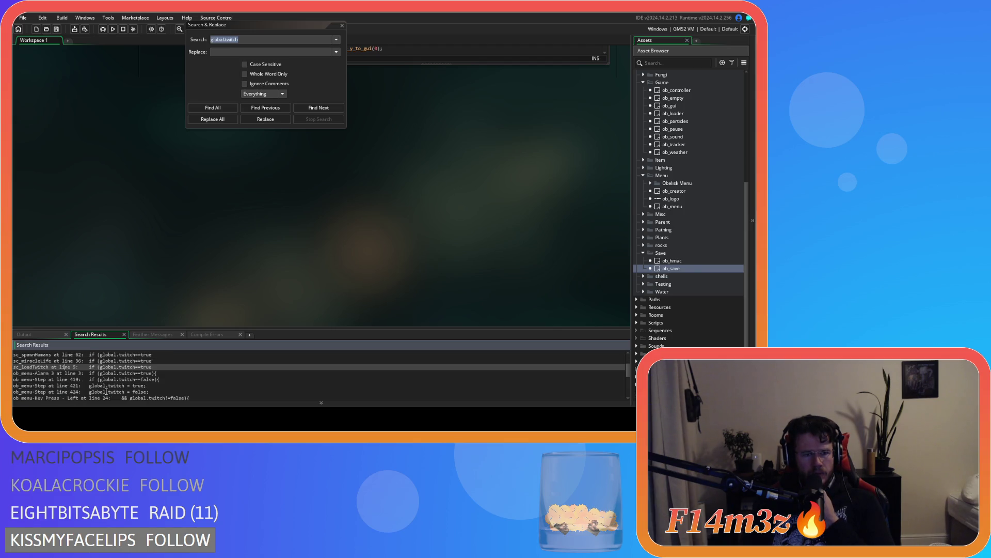
scroll(106, 392, "down", 1)
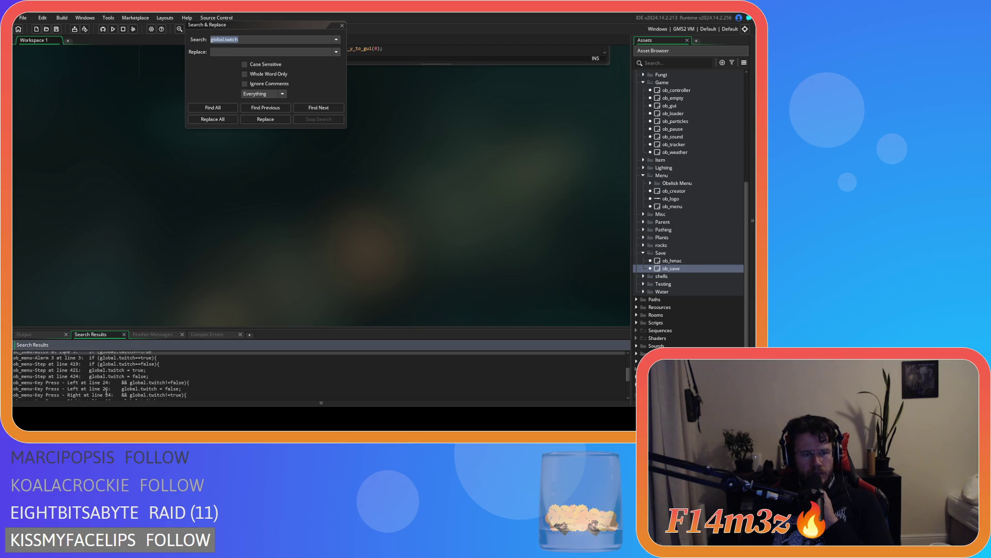
scroll(106, 392, "down", 1)
scroll(106, 391, "down", 1)
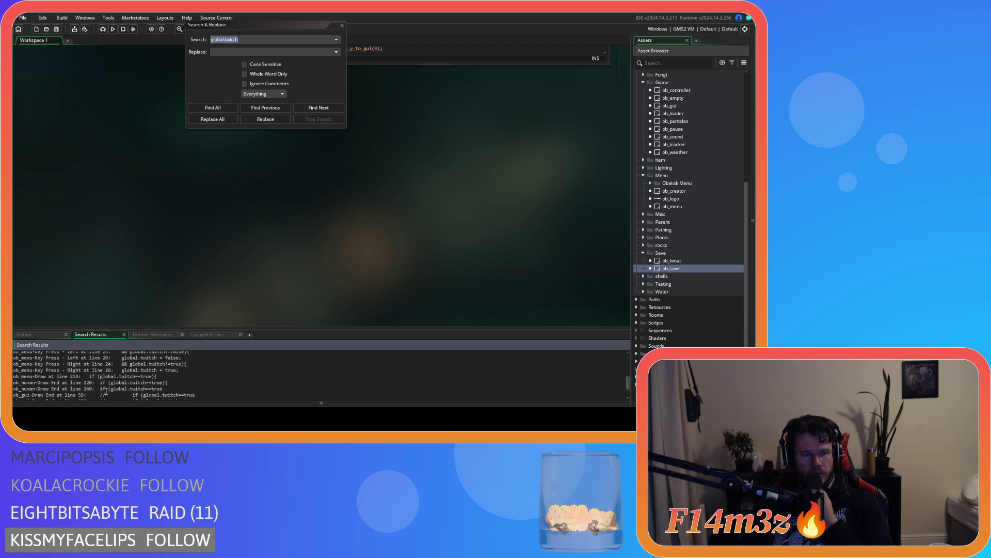
scroll(106, 391, "down", 1)
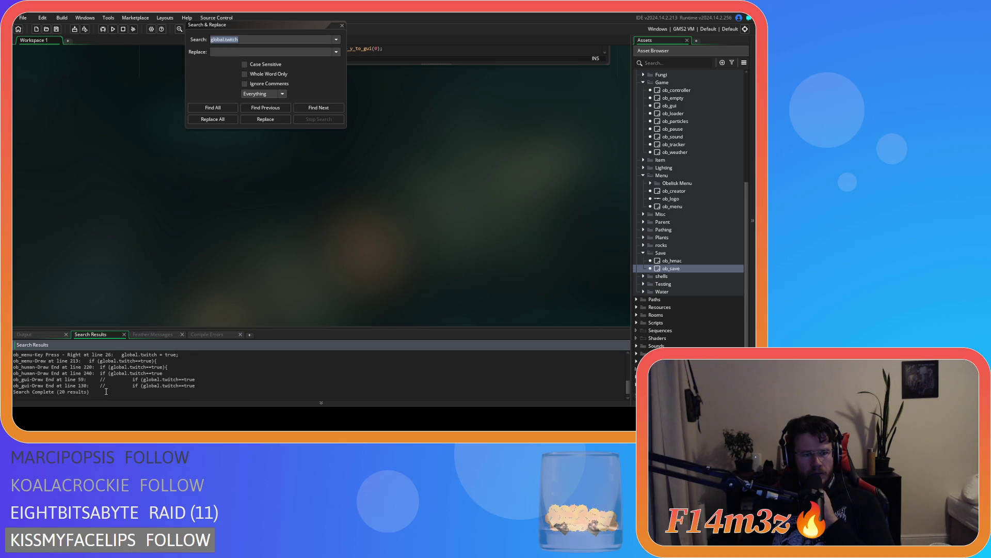
Close the Search & Replace dialog and close every editor window with Windows > Close All
key("Escape")
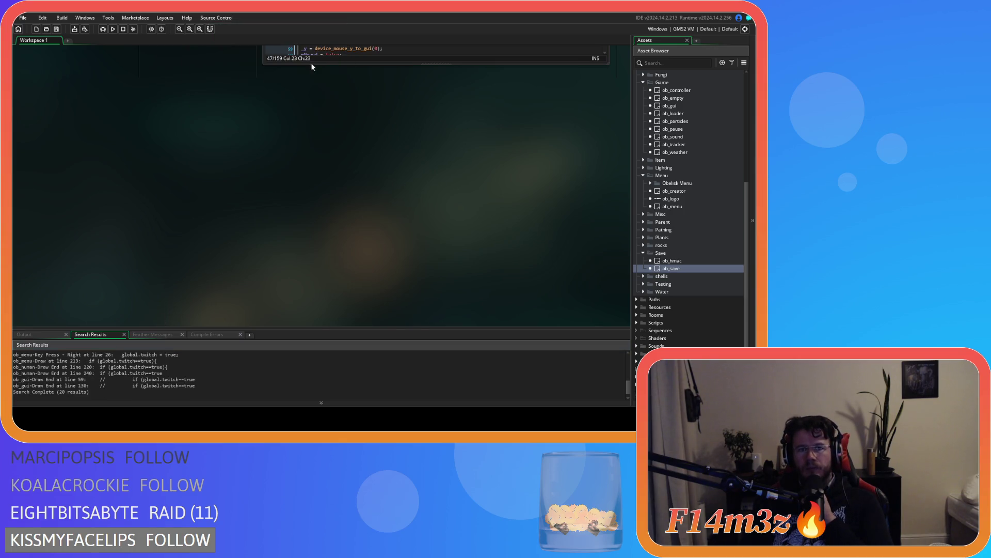
scroll(152, 214, "up", 5)
right_click(156, 216)
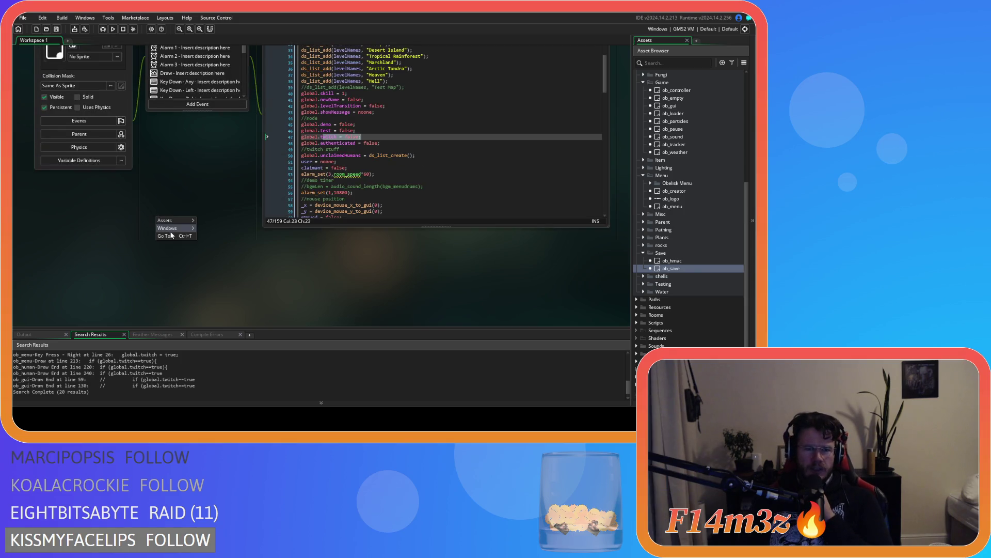
mouse_move(170, 228)
left_click(207, 255)
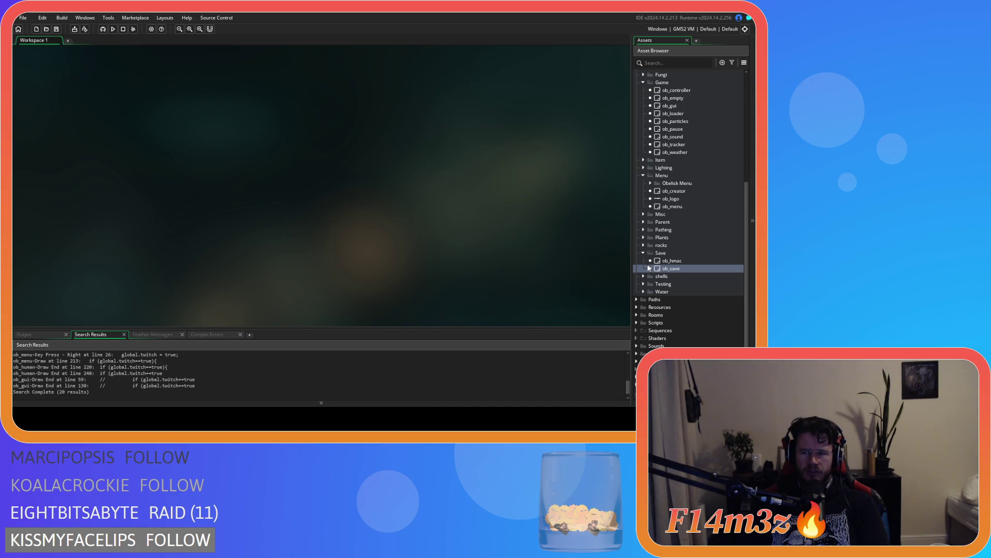
Collapse the Objects folders and open sc_twitch_commands from Scripts > Twitch
left_click(643, 253)
left_click(643, 191)
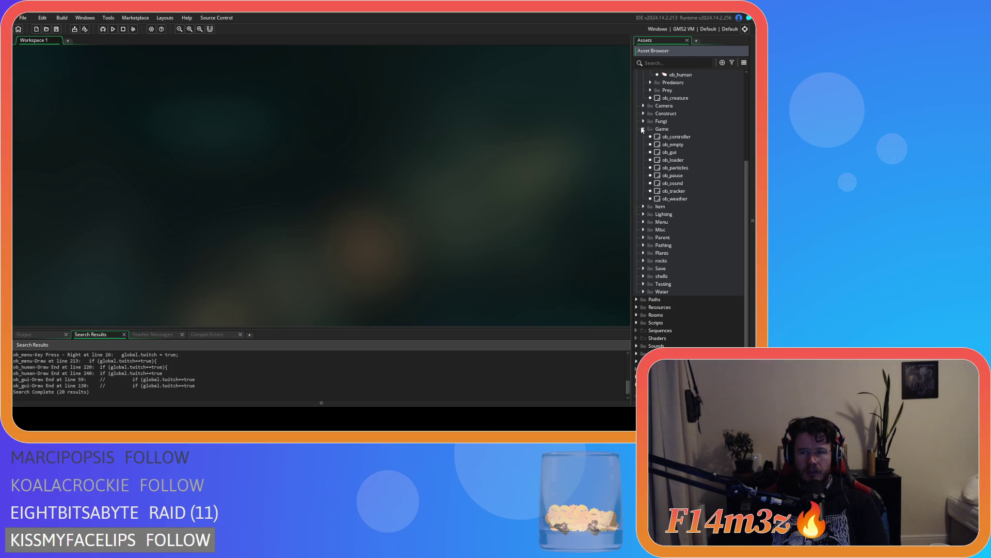
scroll(644, 193, "up", 6)
left_click(639, 168)
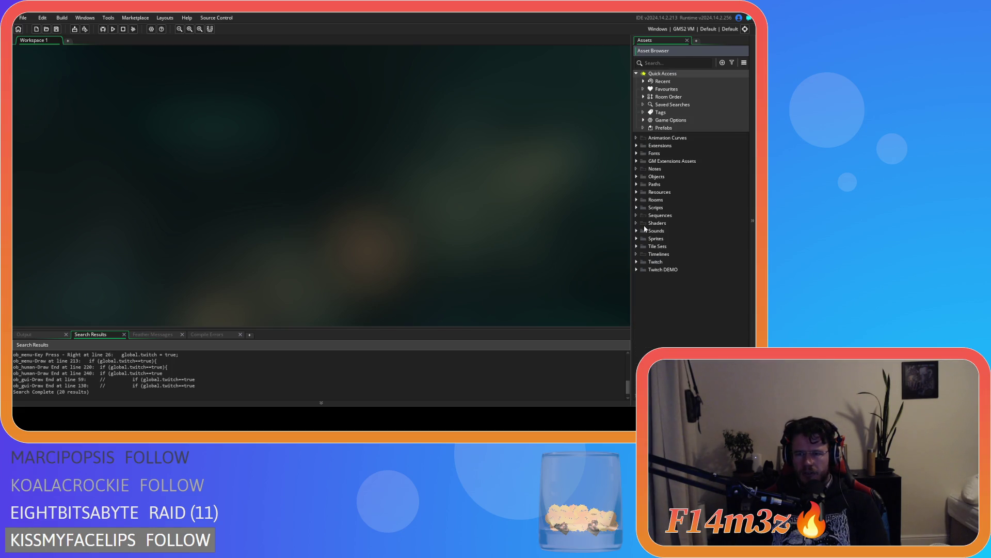
left_click(635, 209)
left_click(635, 208)
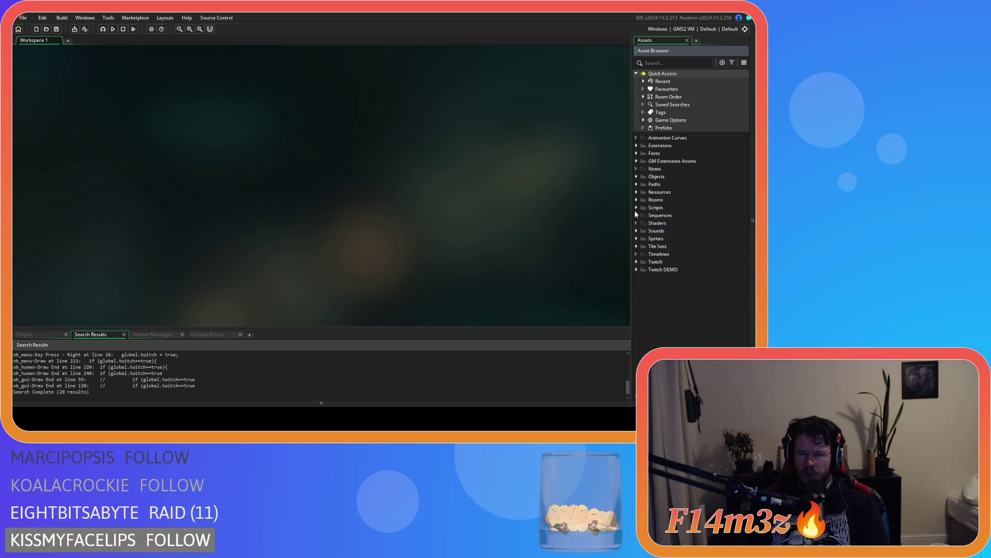
left_click(635, 210)
scroll(635, 210, "down", 3)
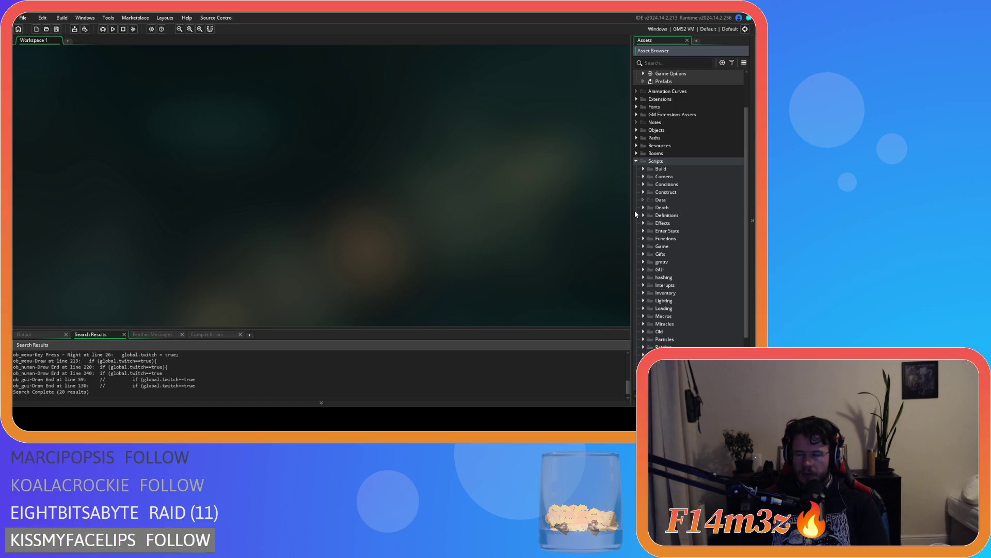
scroll(657, 235, "down", 4)
left_click(642, 329)
scroll(642, 330, "down", 2)
double_click(685, 306)
Review the gift handling in sc_twitch_commands around the clearGift and giftProgenitor lines
scroll(380, 118, "down", 9)
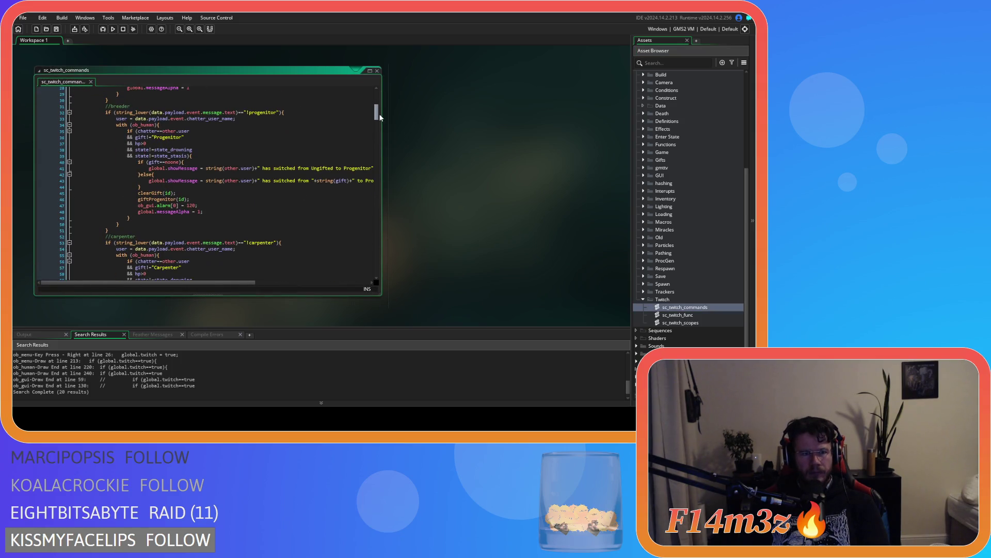
scroll(380, 117, "up", 7)
scroll(379, 115, "down", 6)
scroll(379, 115, "down", 1)
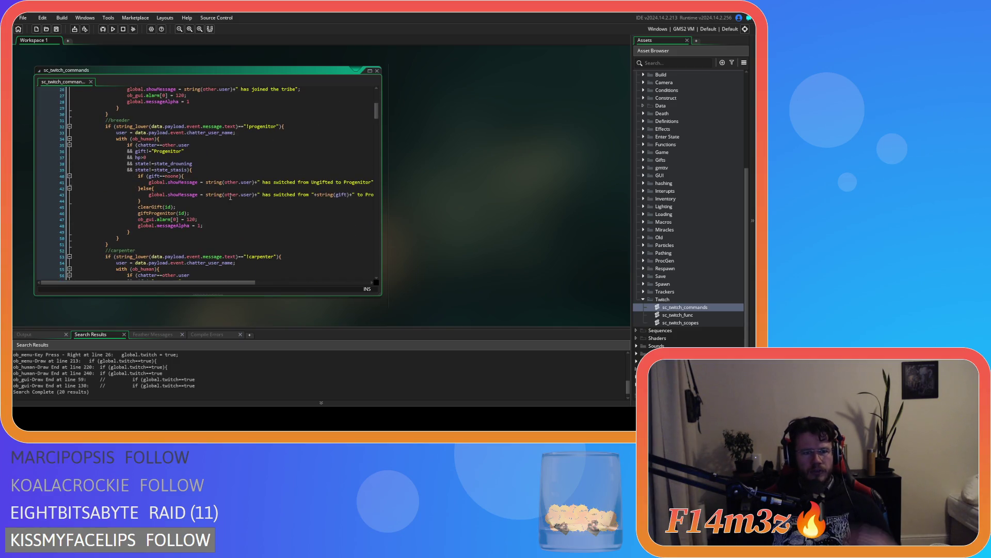
left_click(144, 207)
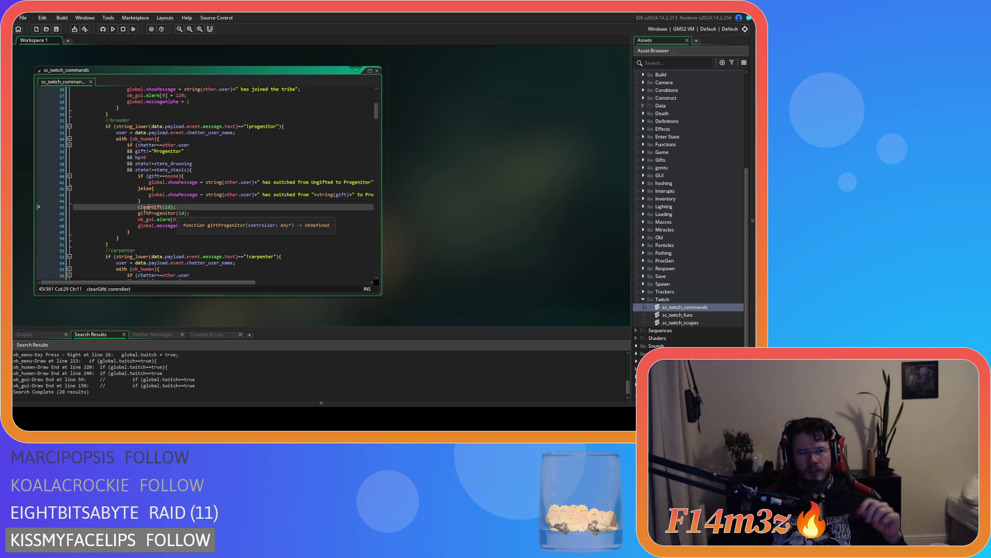
left_click(141, 213)
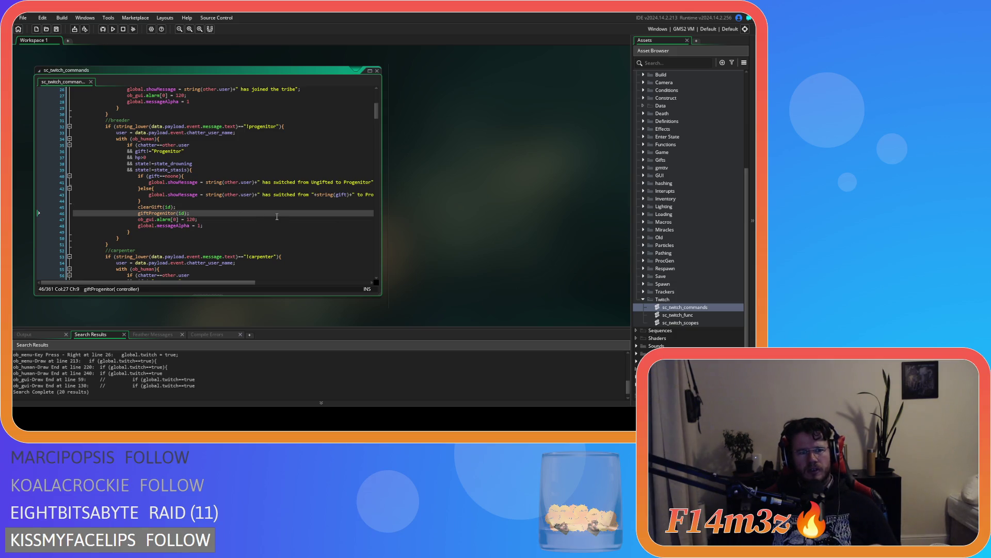
scroll(682, 247, "up", 2)
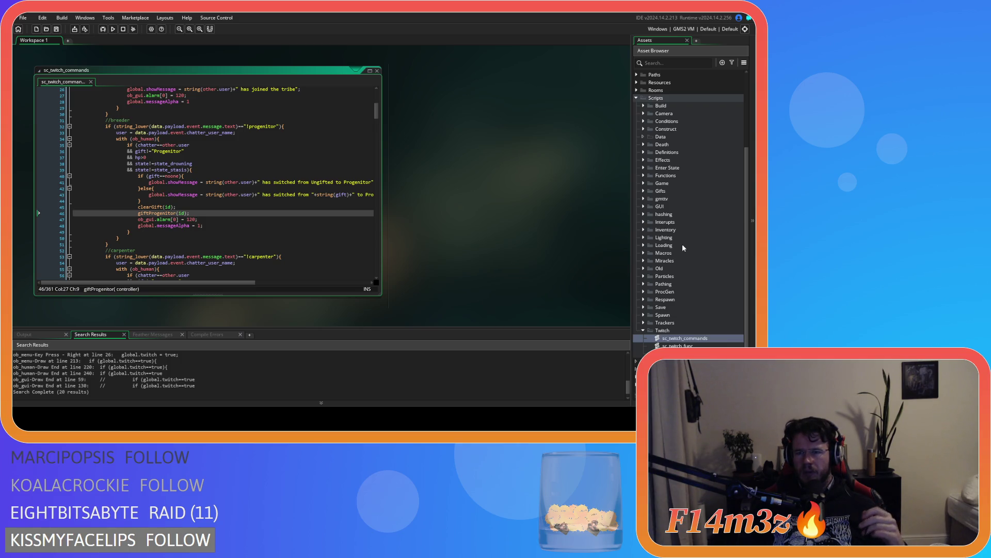
Expand Scripts > GUI > Tribe > Interaction and open sc_tribeMenuGifts
left_click(645, 206)
left_click(651, 237)
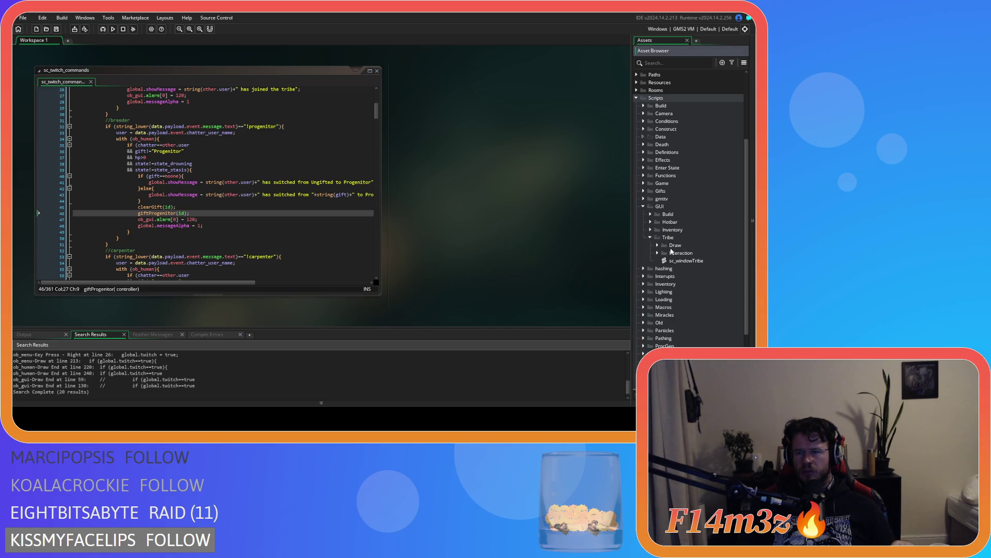
left_click(657, 253)
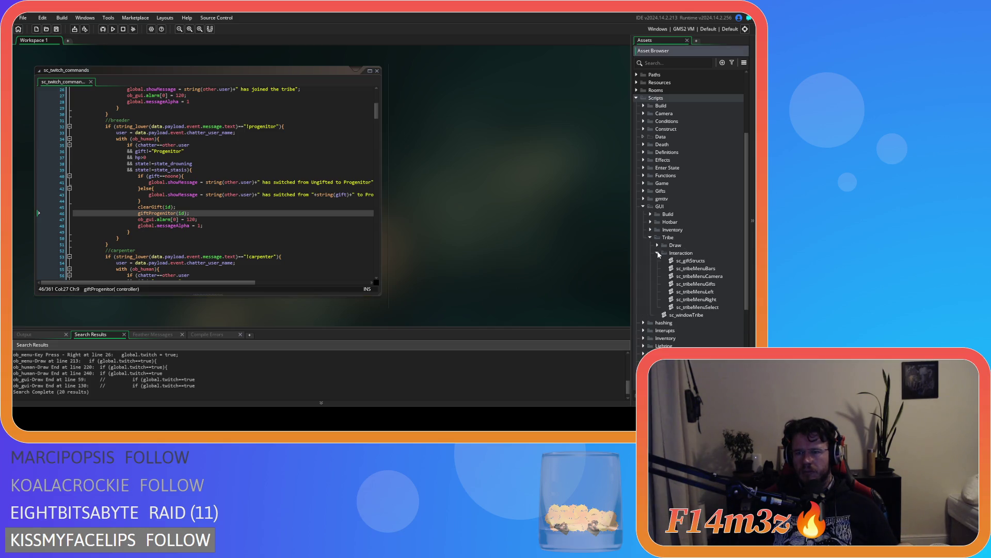
double_click(702, 283)
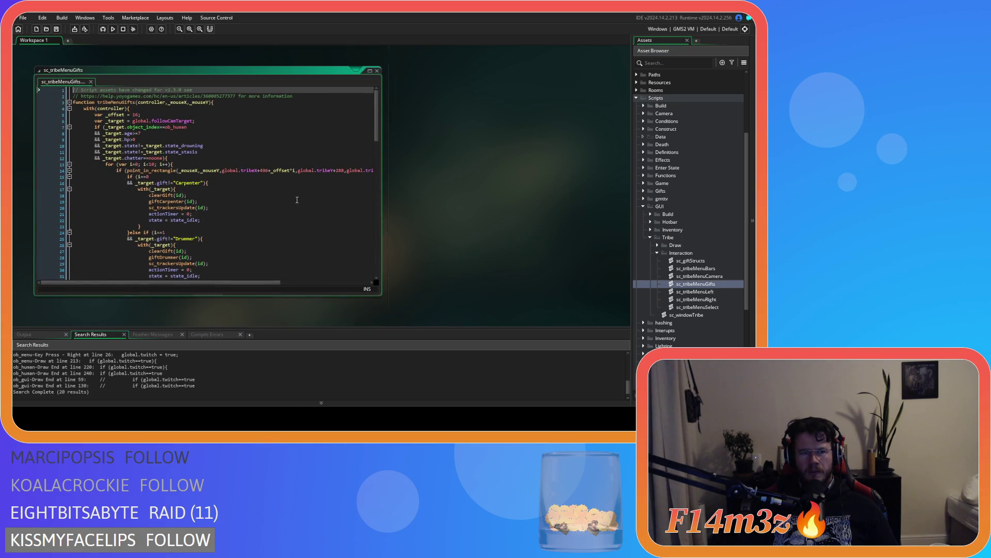
Copy the sc_trackersUpdate, actionTimer and idle-state lines, then go to the giftProgenitor line's end
left_click(186, 208)
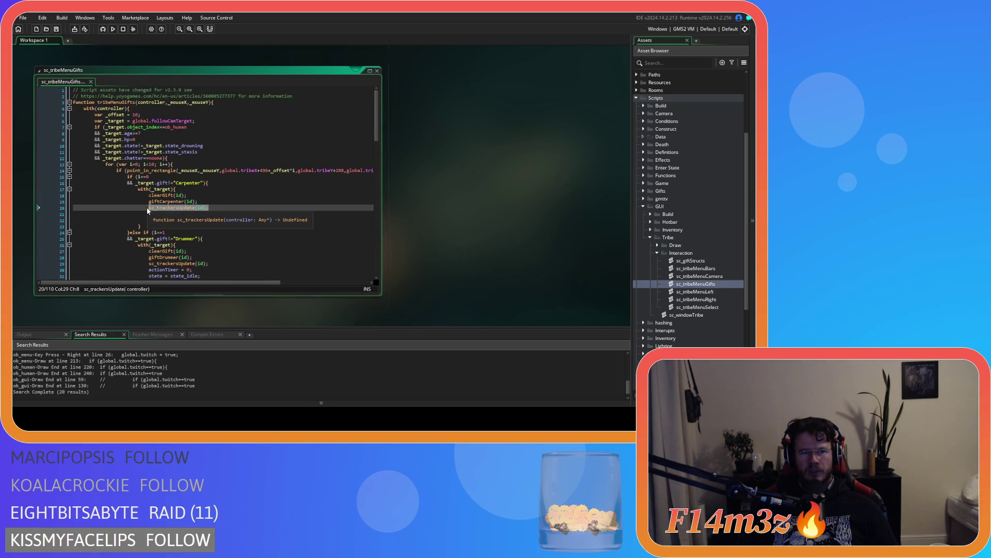
left_click_drag(201, 220, 149, 207)
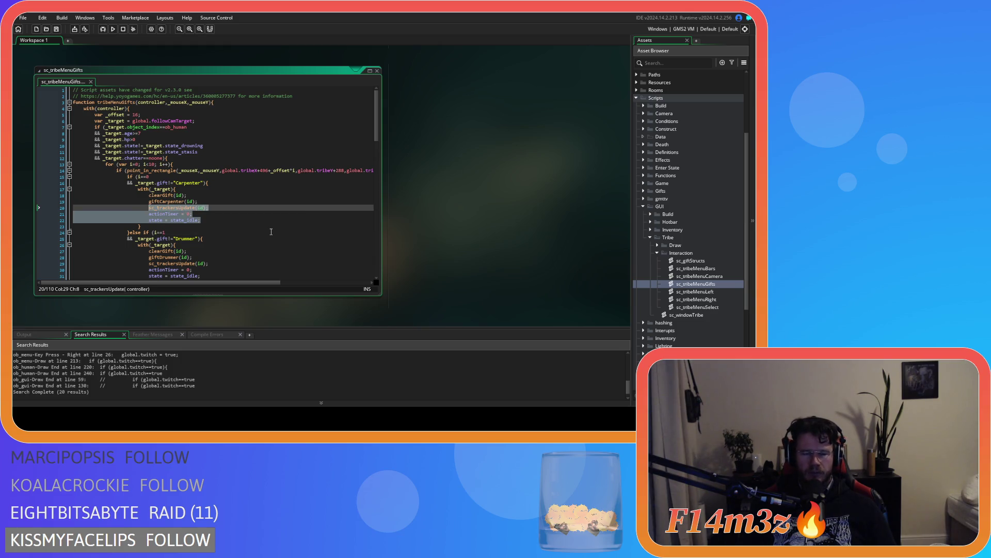
key("ctrl+Tab")
key("End")
scroll(457, 258, "down", 3)
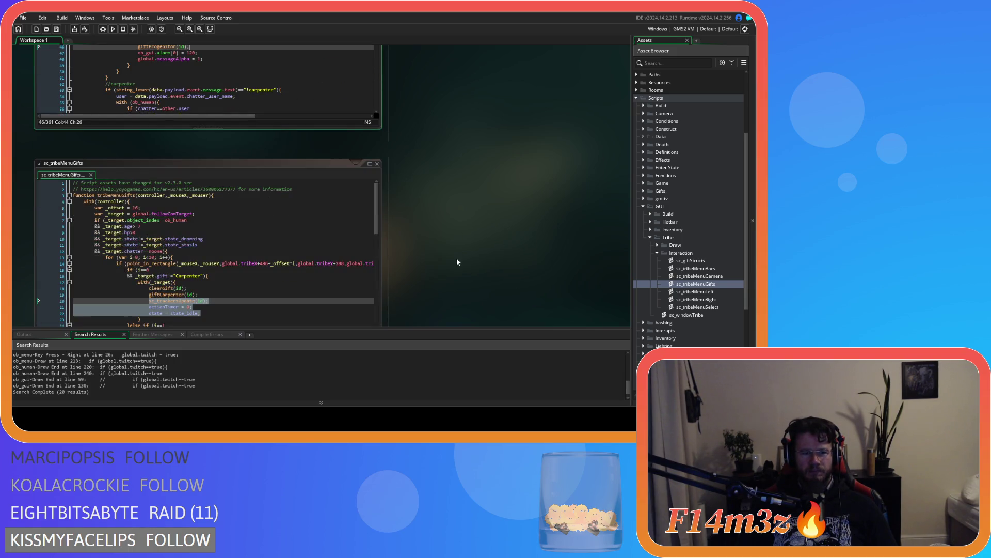
Paste the tracker, timer and idle lines after giftProgenitor(id) and fix their indentation
scroll(453, 256, "up", 3)
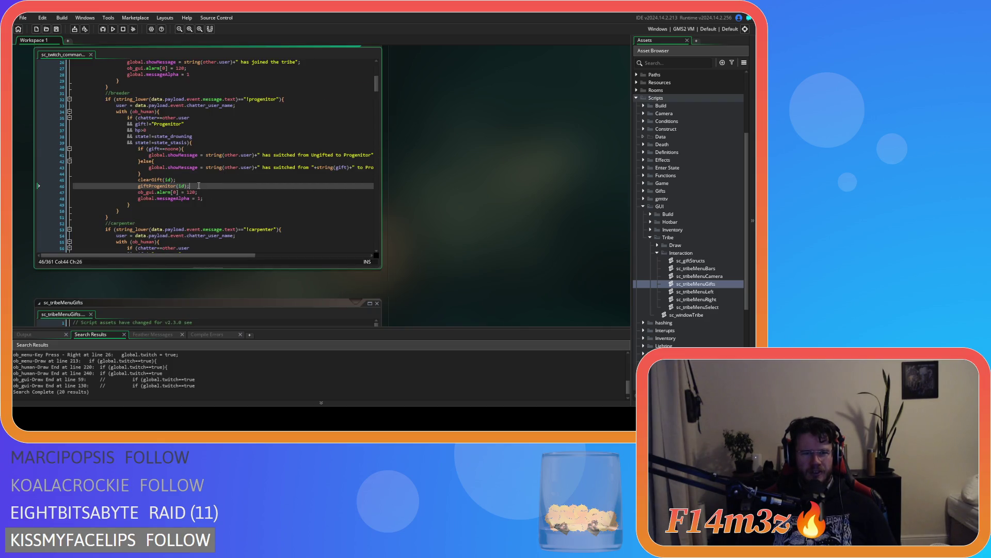
key("ctrl+v")
left_click(137, 200)
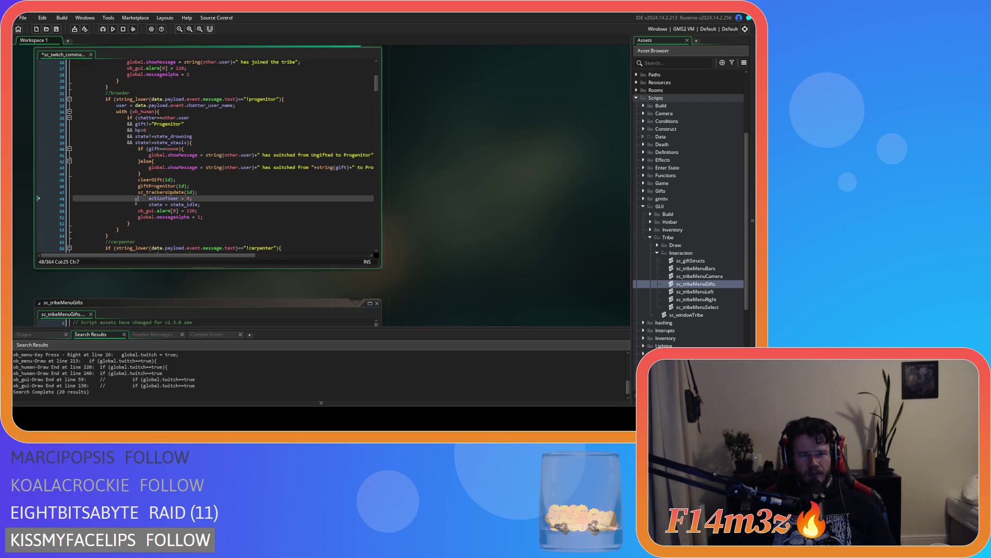
key("shift+Tab")
key("Down")
key("shift+Tab")
left_click_drag(189, 204, 136, 192)
key("ctrl+c")
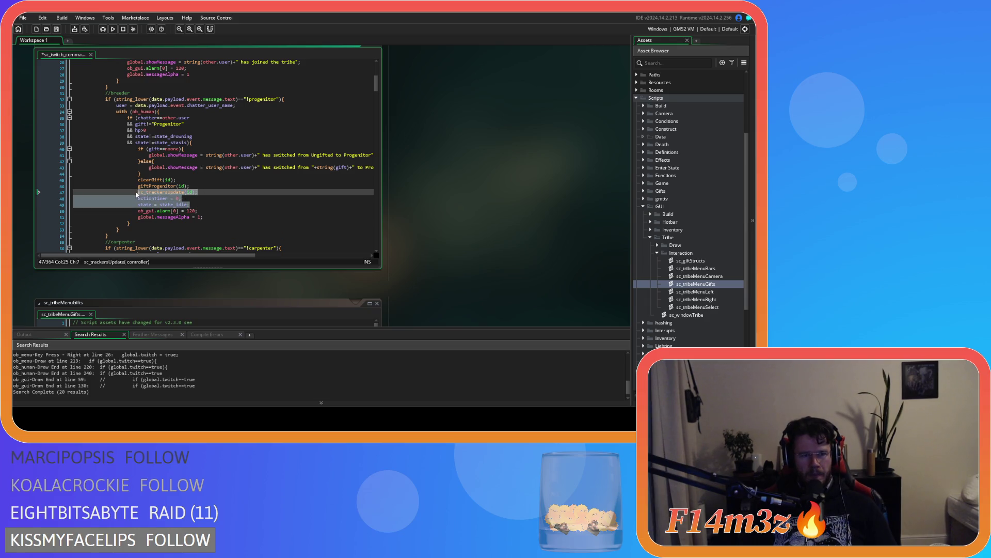
scroll(220, 205, "down", 9)
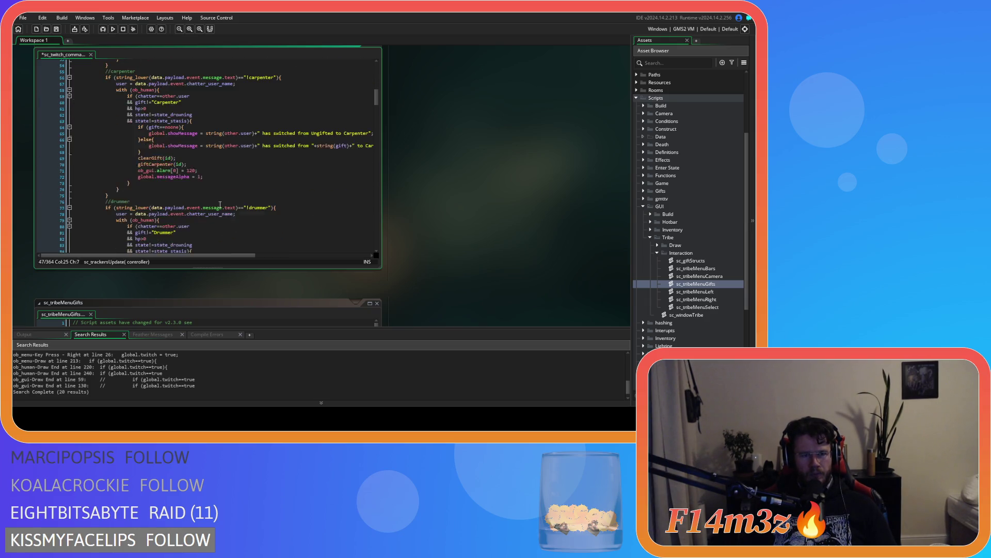
Paste the same three lines after the giftCarpenter, giftDrummer and giftFisher calls
left_click(202, 164)
key("ctrl+v")
scroll(198, 166, "down", 4)
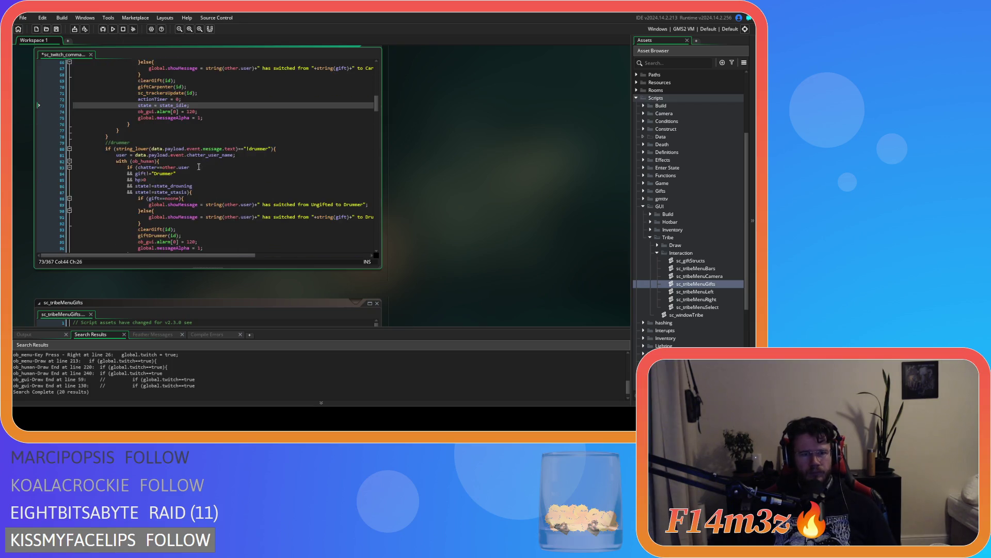
scroll(198, 167, "down", 2)
left_click(204, 205)
key("ctrl+v")
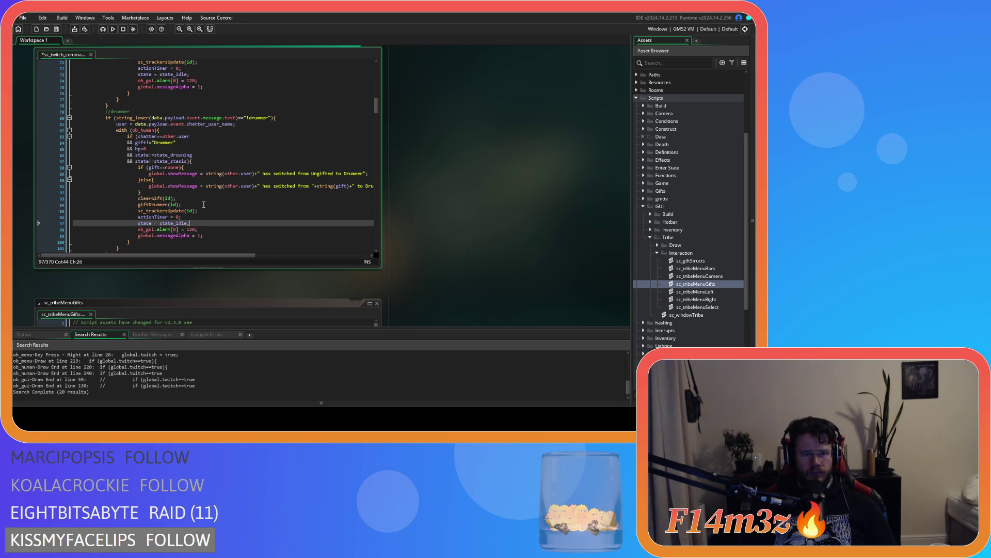
scroll(204, 205, "down", 7)
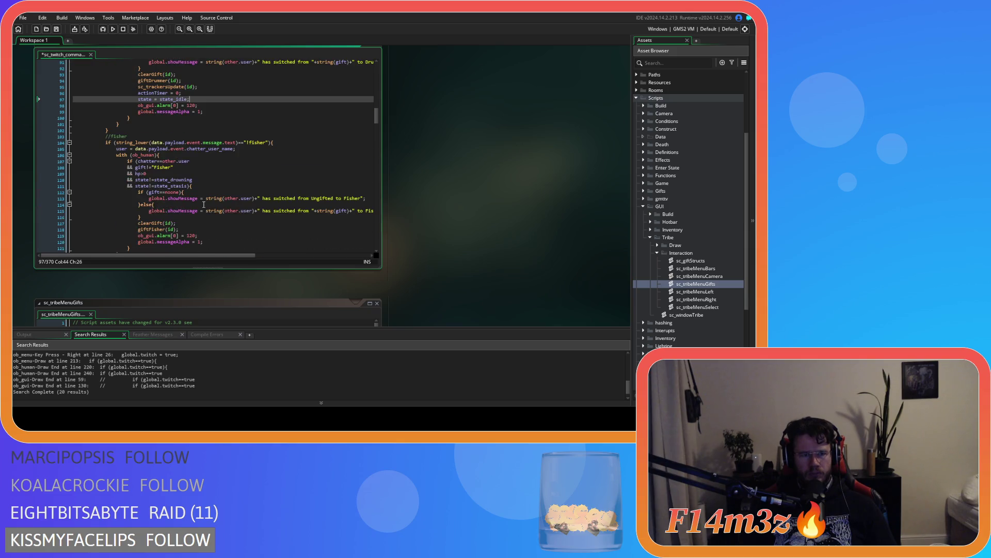
scroll(210, 189, "down", 3)
left_click(201, 183)
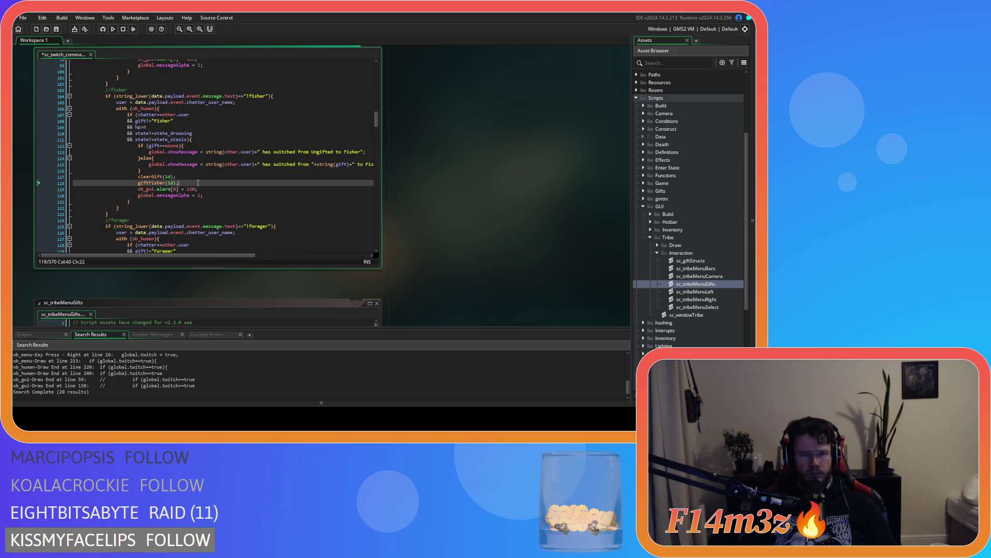
key("ctrl+v")
Paste the three lines after the giftForager, giftGuard, giftHunter and giftShaman calls
scroll(199, 185, "down", 6)
left_click(188, 223)
key("ctrl+v")
scroll(190, 206, "down", 8)
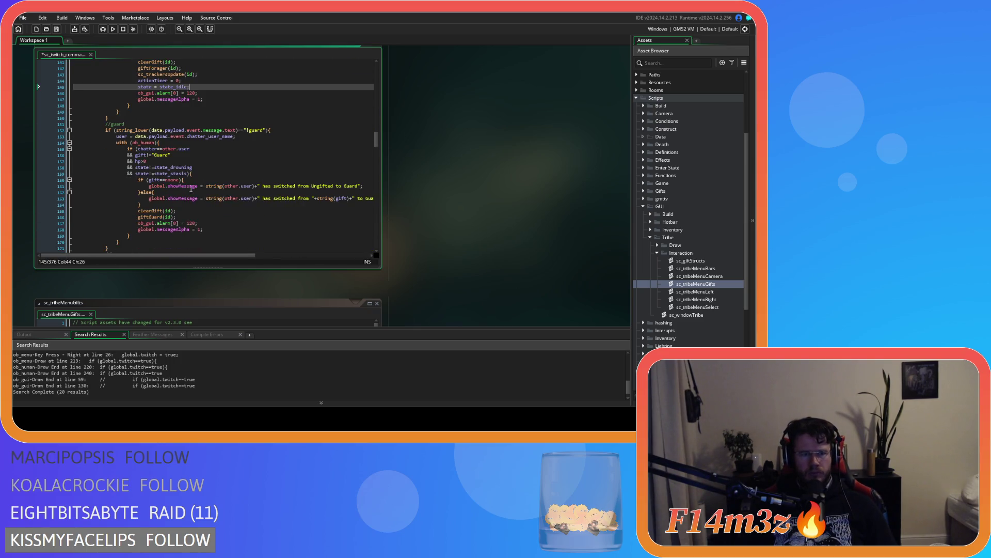
left_click(192, 216)
key("ctrl+v")
scroll(191, 217, "down", 5)
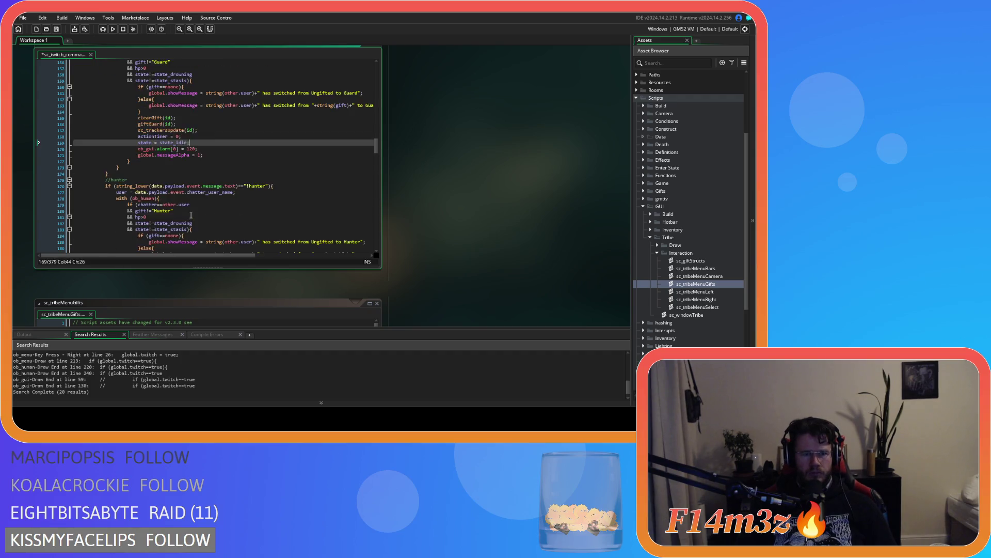
scroll(191, 216, "down", 3)
left_click(188, 211)
key("ctrl+v")
scroll(187, 201, "down", 8)
left_click(188, 204)
key("ctrl+v")
Paste the three lines after the giftWaterbearer and giftWorshipper calls
scroll(188, 204, "down", 2)
scroll(188, 204, "down", 6)
left_click(203, 212)
key("ctrl+v")
scroll(201, 206, "down", 4)
scroll(199, 204, "down", 4)
left_click(204, 208)
key("ctrl+v")
scroll(199, 191, "down", 8)
scroll(199, 180, "down", 12)
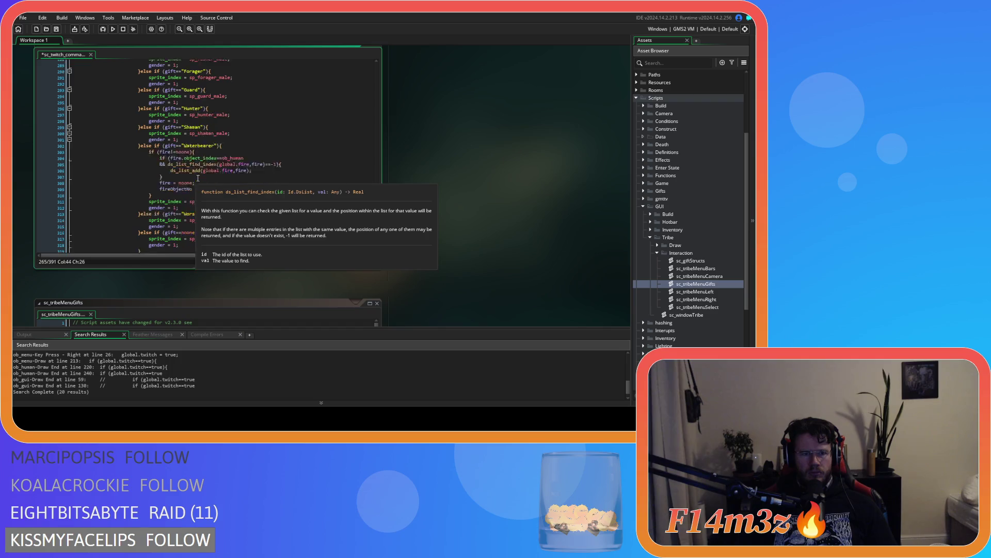
Scroll back up through the Twitch command blocks to the start of sc_twitch_commands
scroll(207, 186, "up", 20)
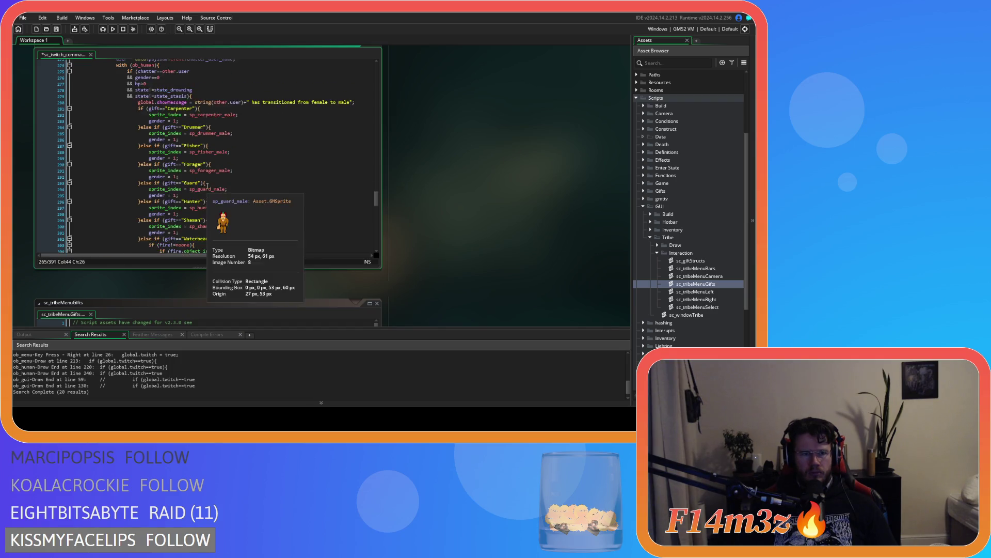
scroll(231, 204, "up", 10)
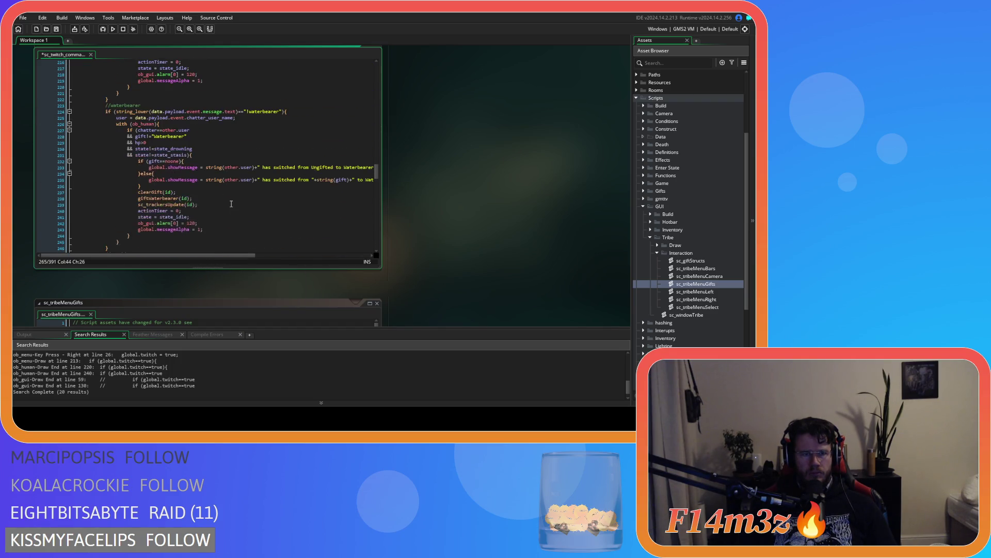
scroll(232, 204, "down", 4)
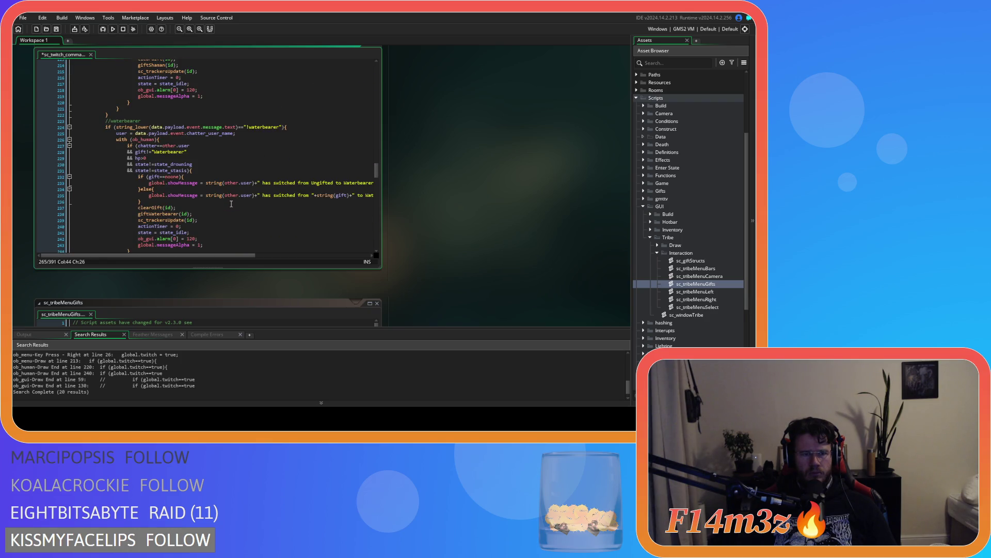
scroll(231, 204, "up", 6)
scroll(231, 204, "up", 16)
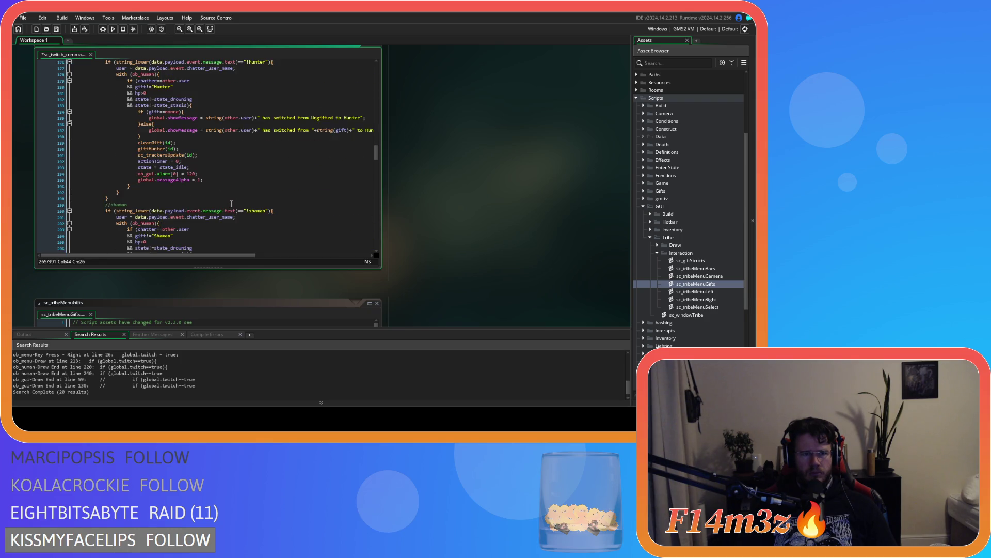
scroll(231, 204, "up", 17)
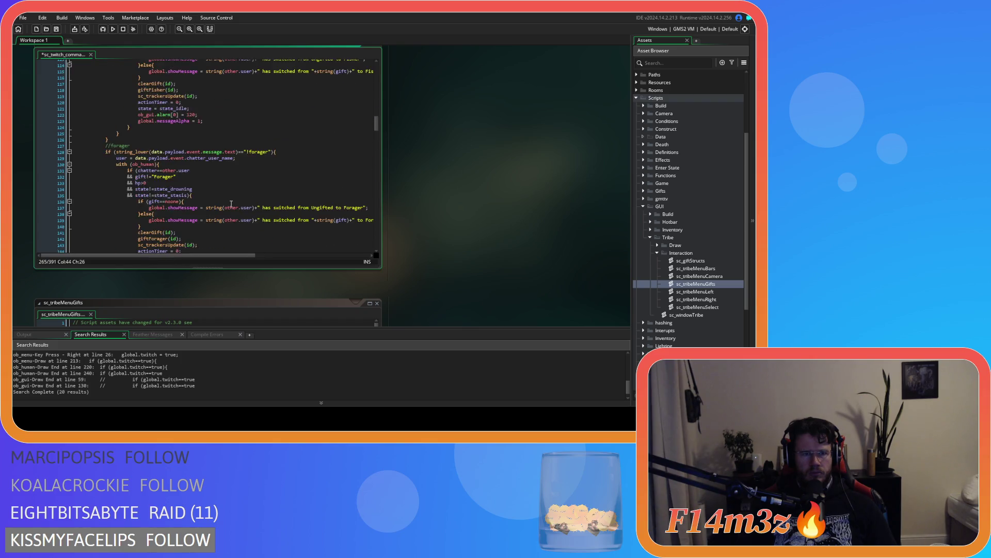
scroll(231, 204, "up", 8)
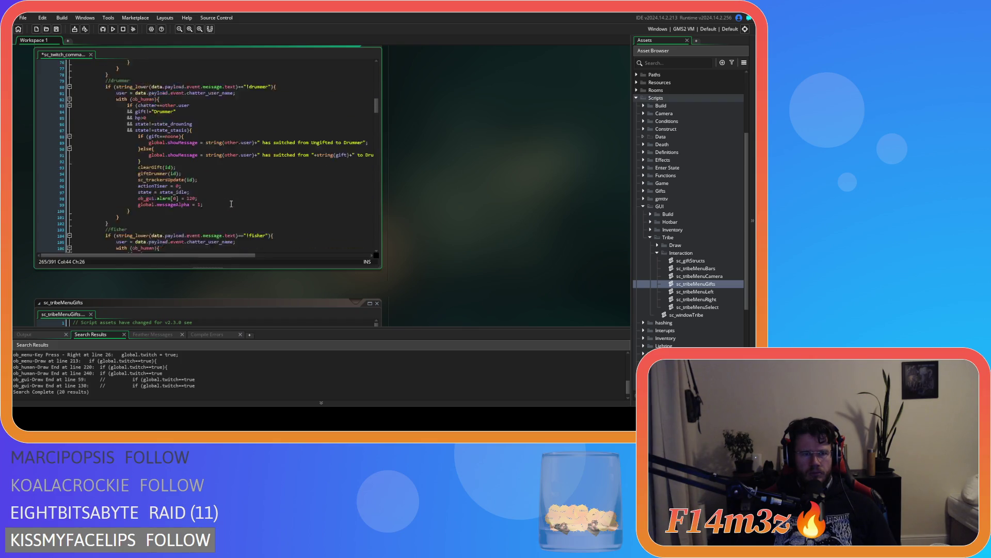
scroll(232, 204, "up", 3)
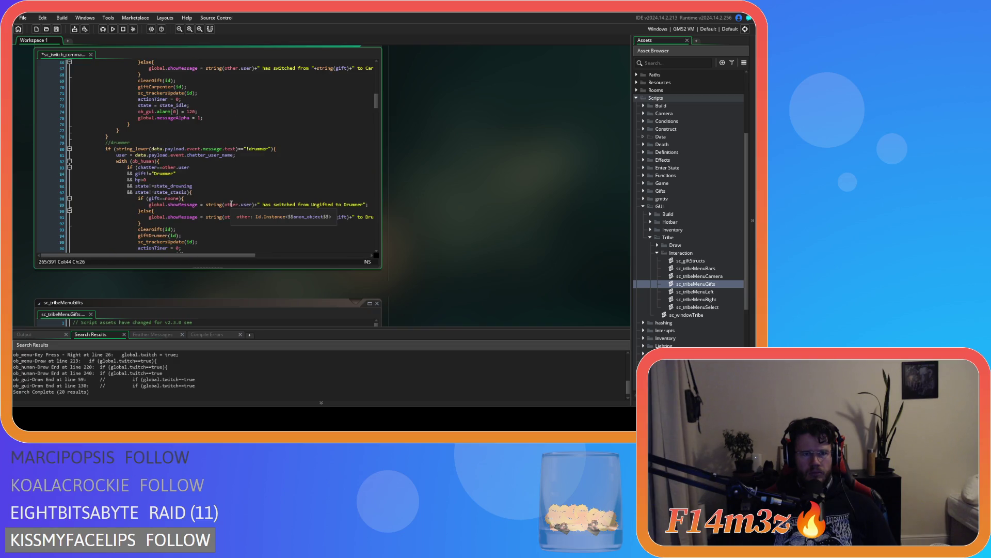
scroll(231, 204, "up", 4)
scroll(231, 204, "up", 3)
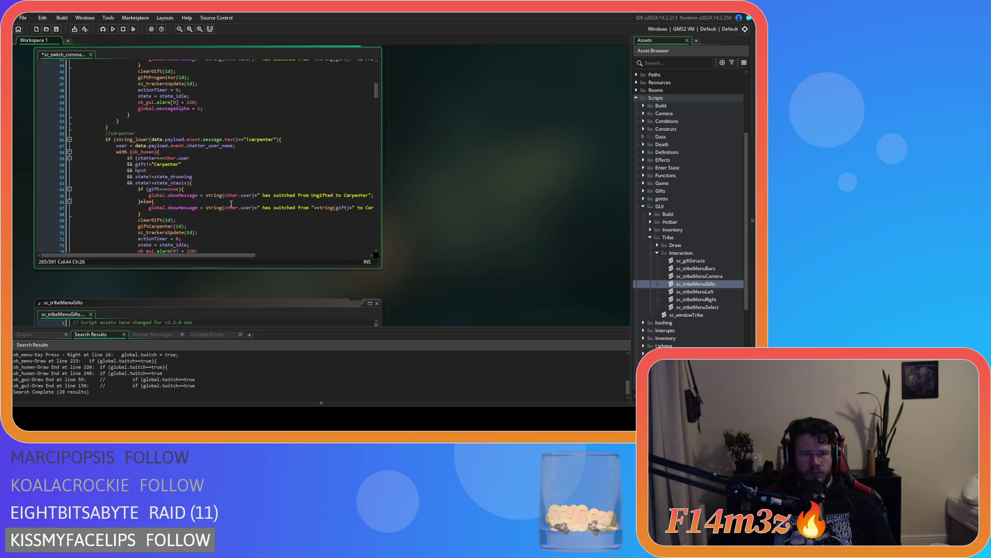
scroll(232, 204, "up", 5)
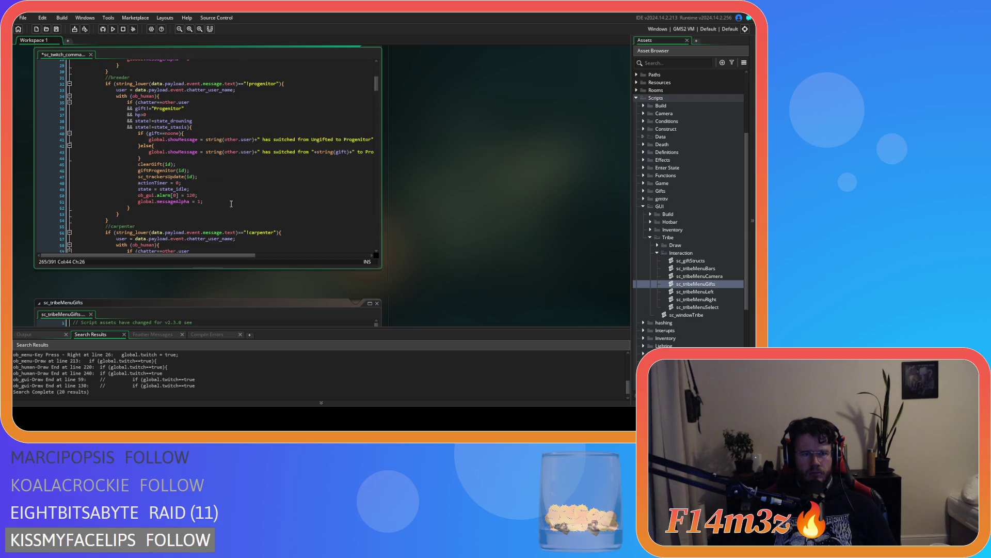
scroll(232, 204, "up", 3)
scroll(231, 204, "up", 4)
scroll(231, 204, "up", 2)
left_click(249, 168)
Close all open code editor windows from the workspace Windows menu
right_click(440, 147)
mouse_move(470, 159)
left_click(519, 185)
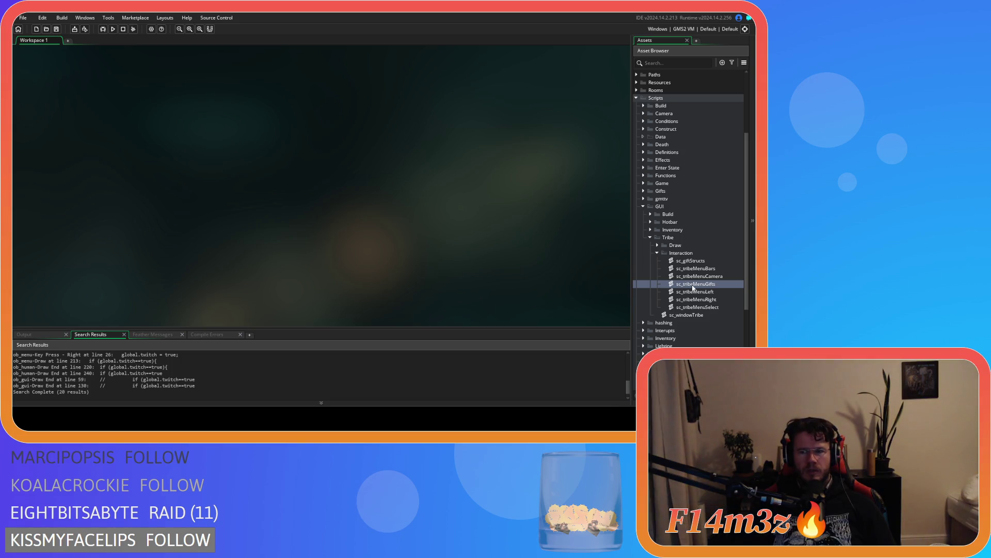
Scroll the Asset Browser down to the Twitch scripts
scroll(696, 320, "down", 5)
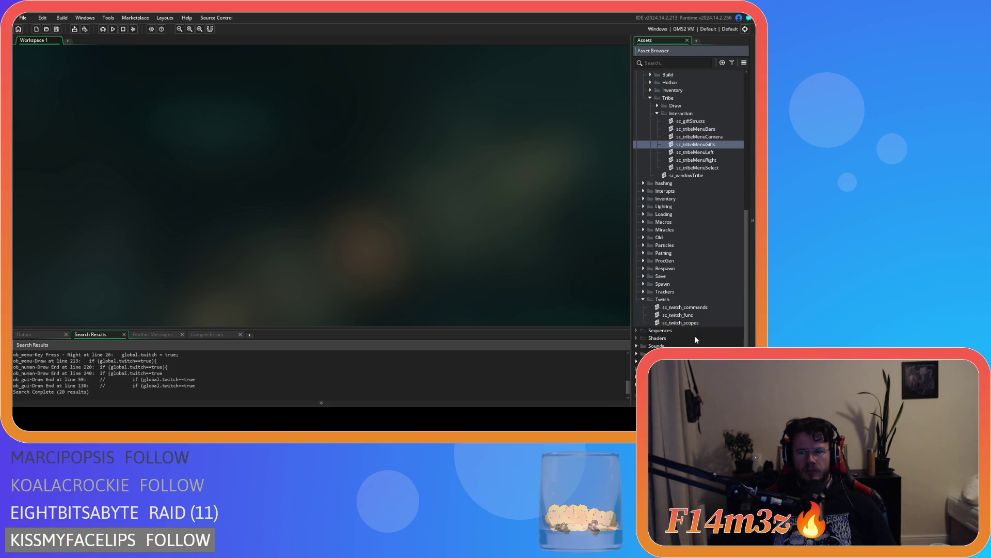
In sc_twitch_commands, change line 36 to gift!="Progenitor" and close the script
double_click(697, 308)
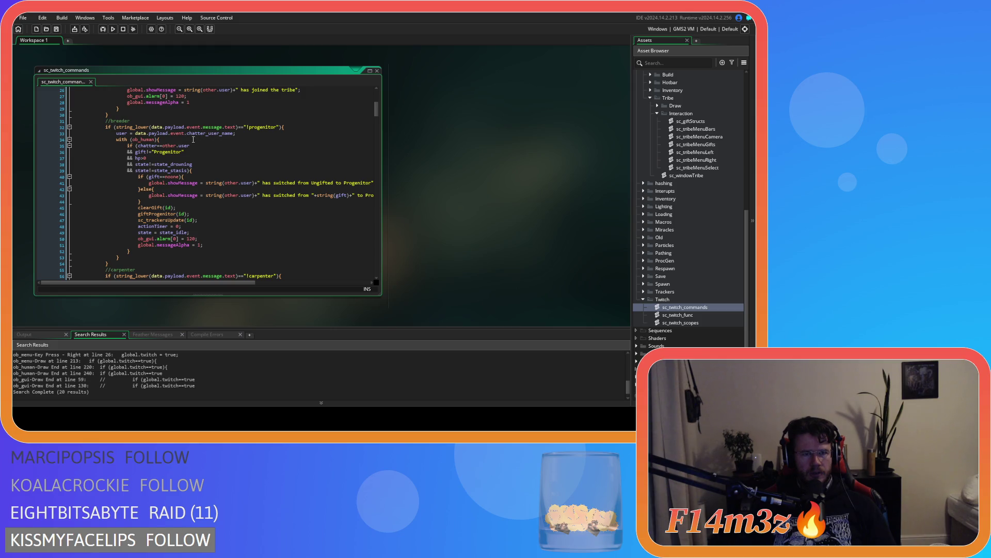
left_click(146, 150)
key("BackSpace")
type("!")
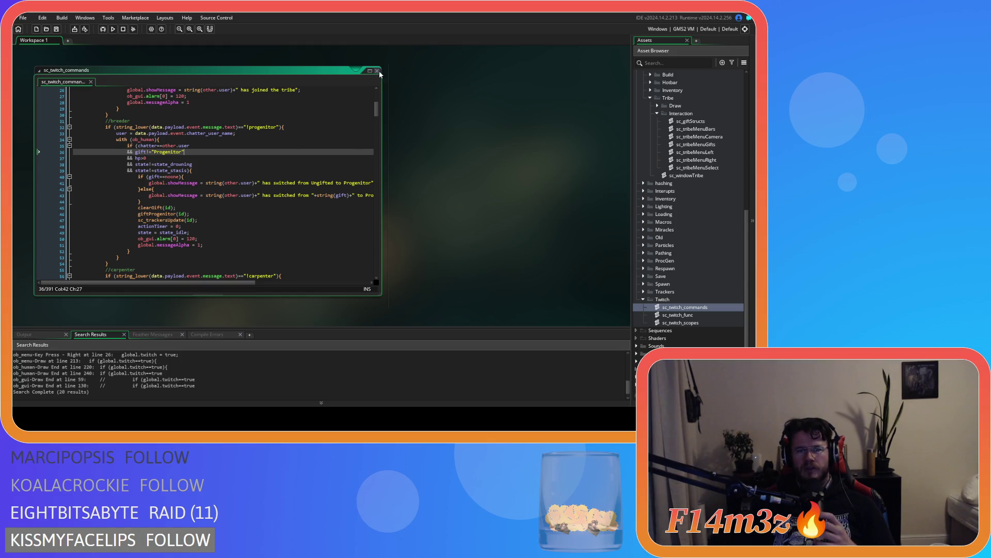
left_click(378, 70)
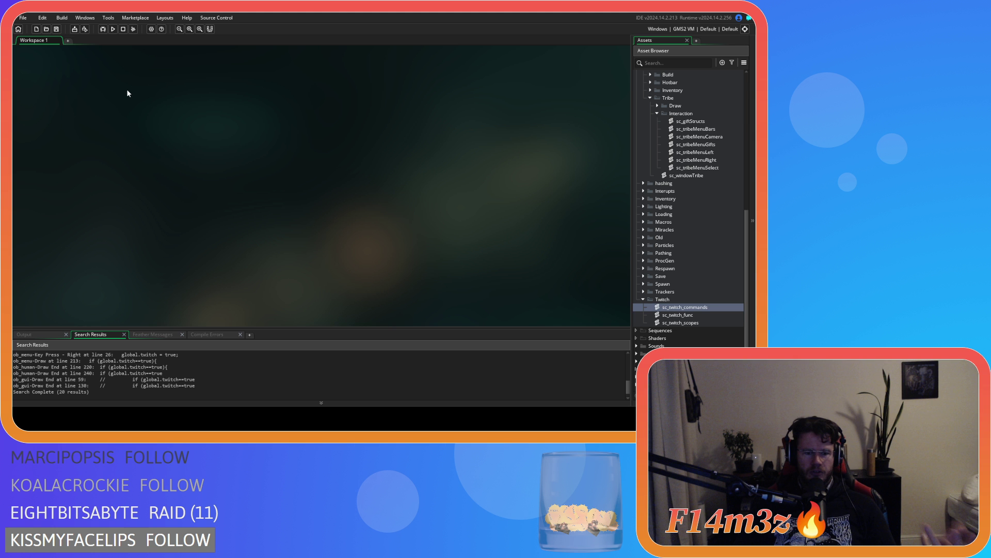
Collapse the Interaction, GUI and Scripts folders in the Asset Browser, then expand Objects
scroll(657, 266, "up", 4)
left_click(658, 214)
left_click(643, 167)
left_click(636, 90)
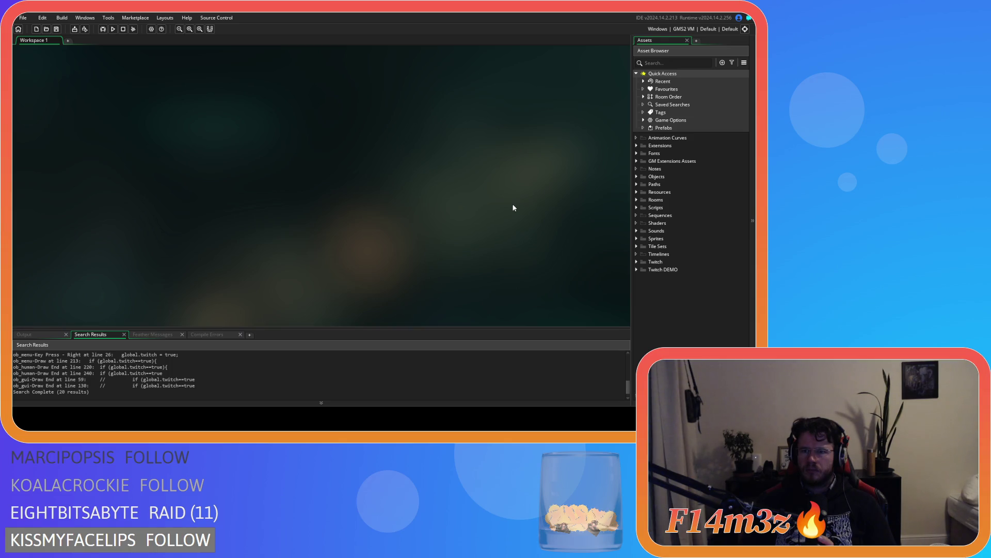
left_click(636, 176)
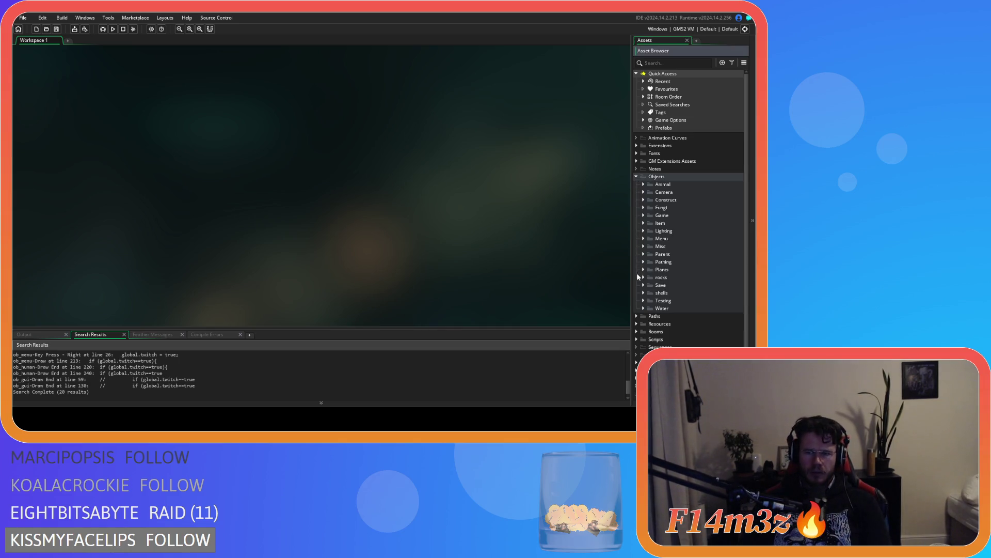
Open ob_menu from Objects > Menu and read its Create, Begin Step and Step code
left_click(643, 239)
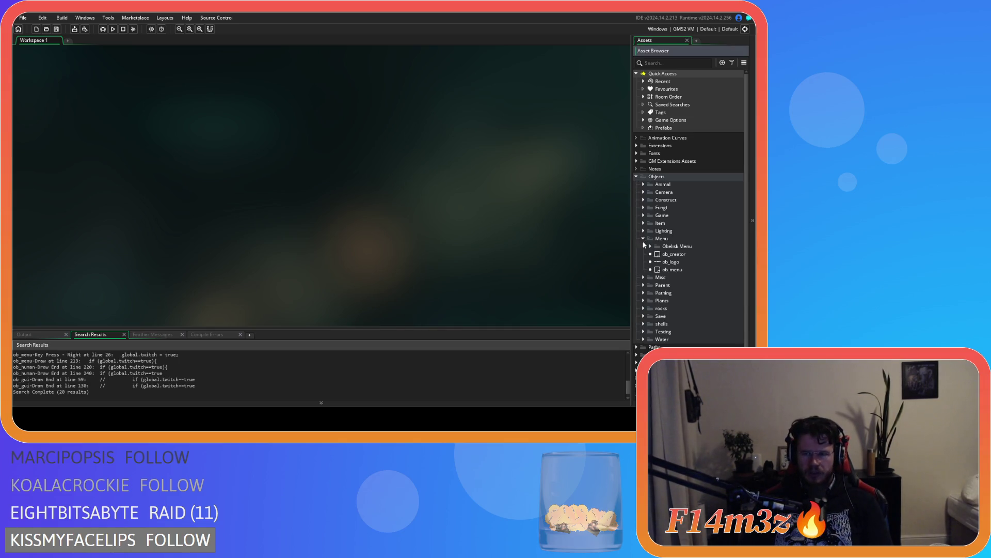
double_click(680, 271)
left_click(404, 230)
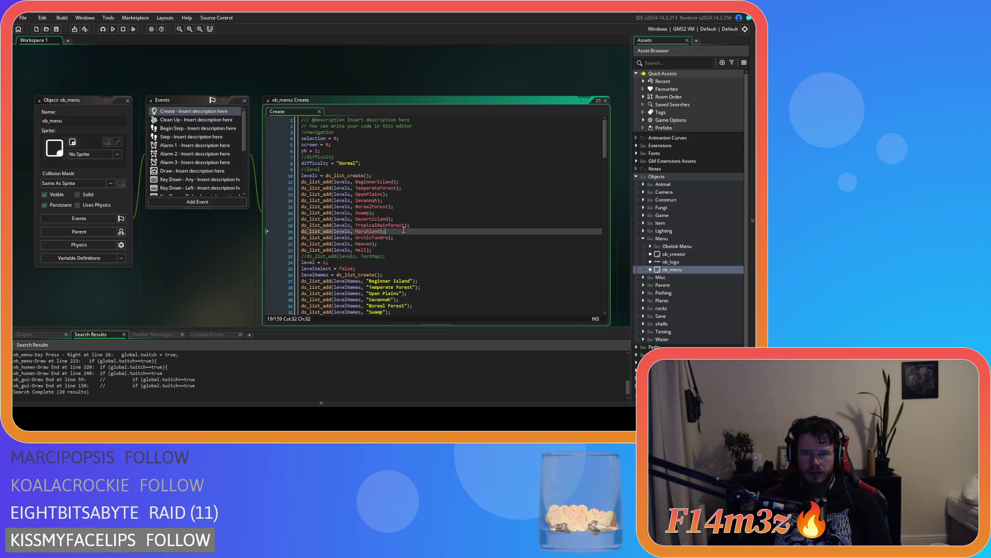
scroll(377, 219, "down", 20)
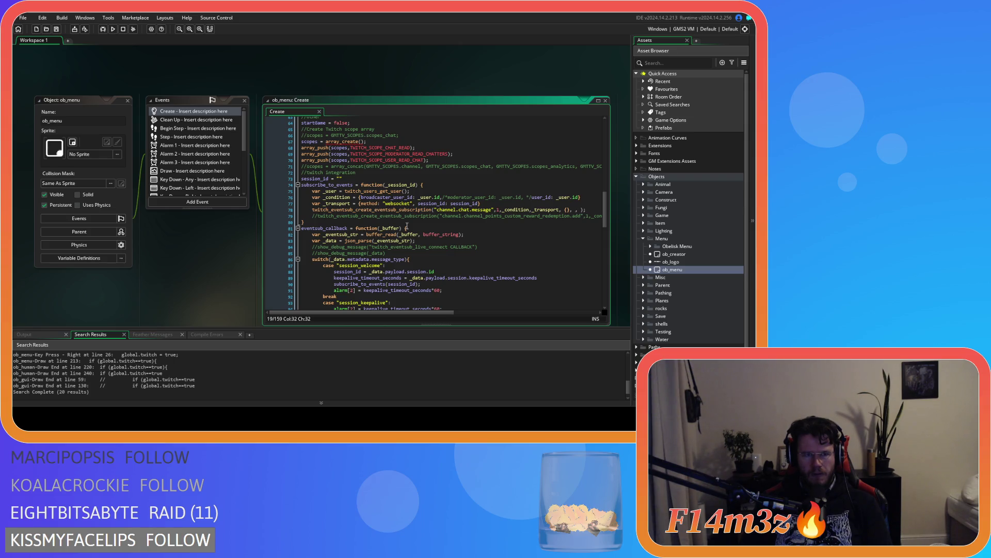
scroll(377, 259, "down", 5)
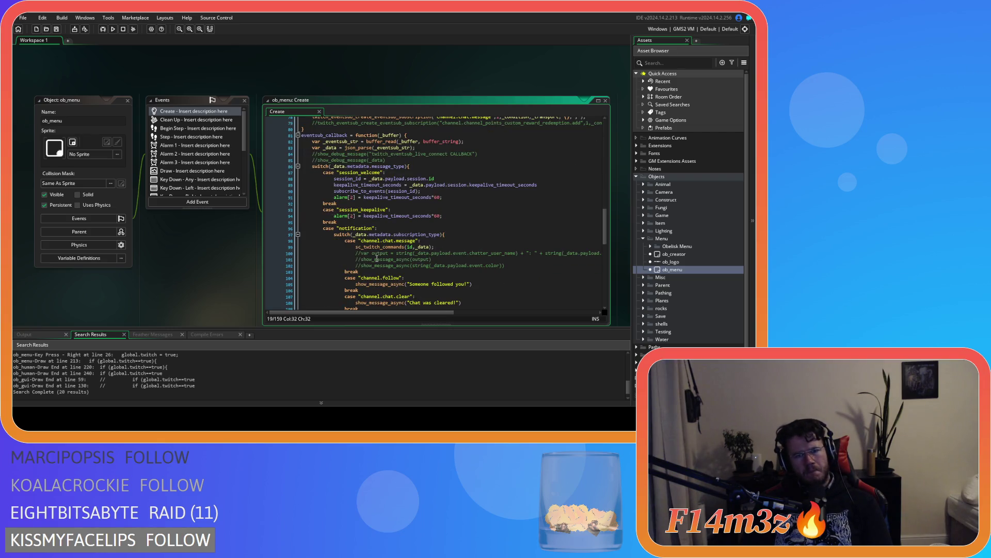
left_click(191, 129)
left_click(189, 137)
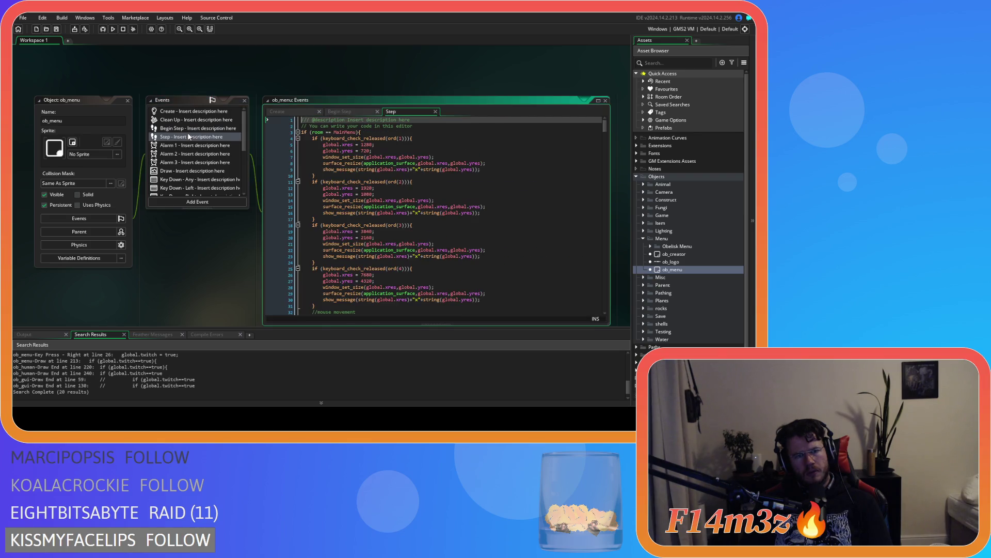
Read Alarm 1 and Alarm 2's disconnect and connect calls, then open Alarm 3
scroll(512, 206, "down", 20)
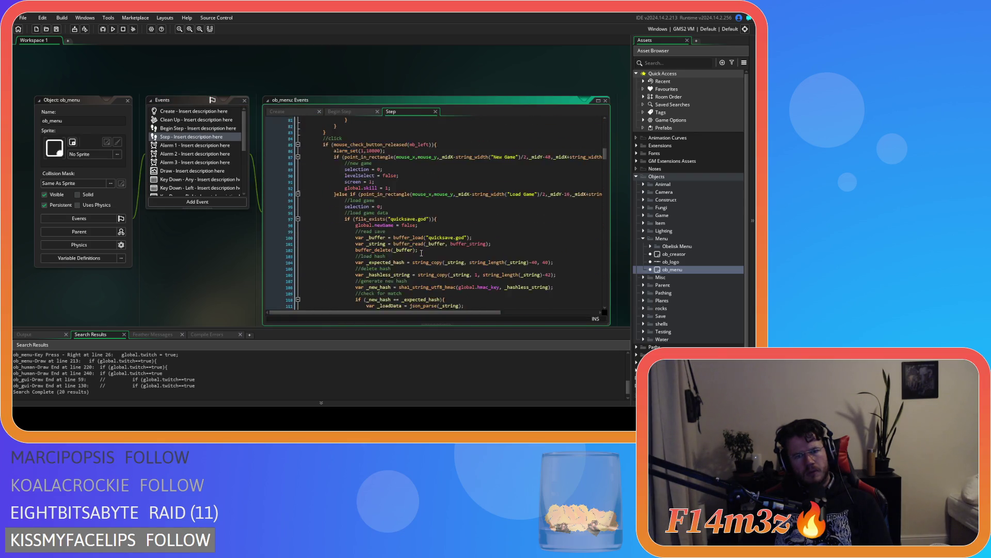
mouse_move(605, 161)
left_mouse_down()
mouse_move(595, 295)
mouse_move(584, 103)
left_mouse_up()
double_click(161, 145)
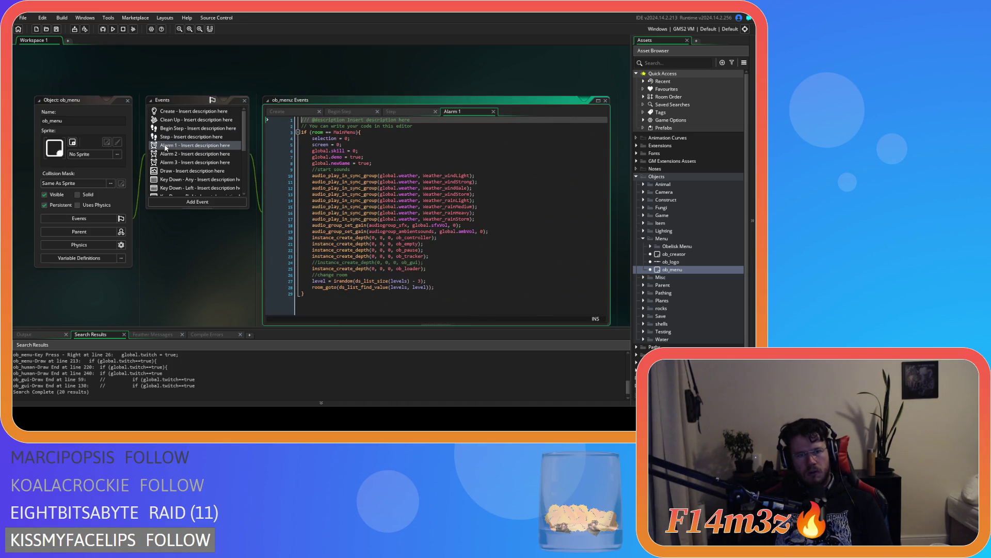
double_click(167, 153)
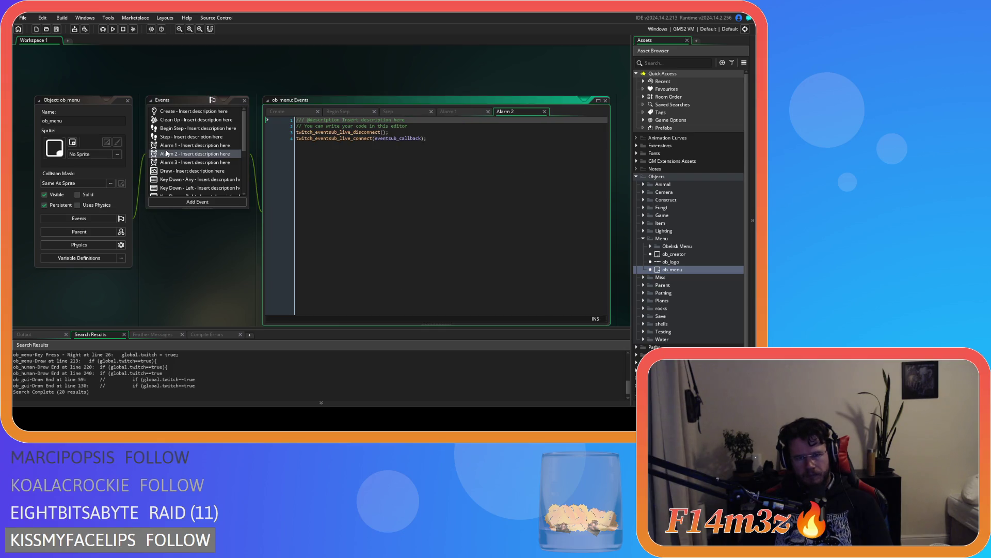
left_click(372, 138)
left_click(427, 132)
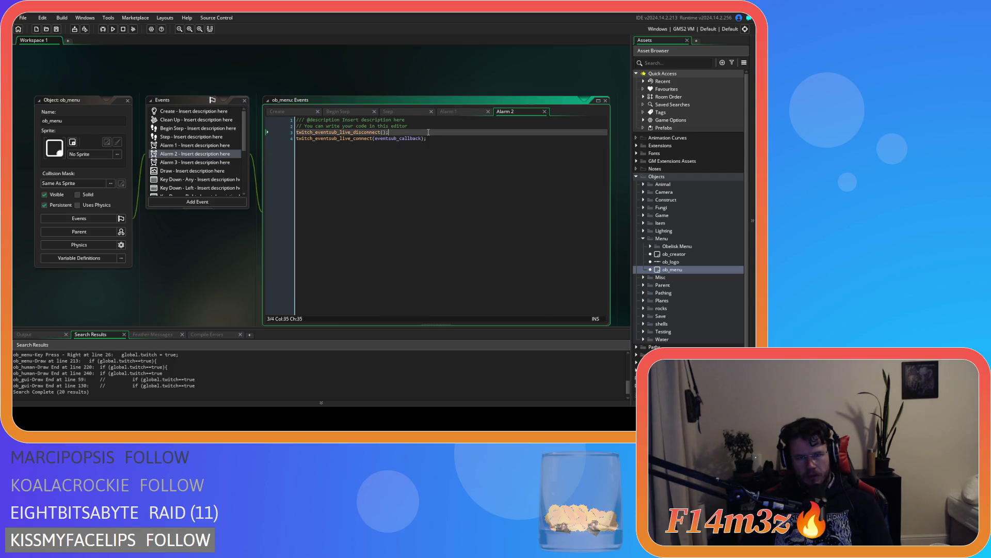
left_click(435, 160)
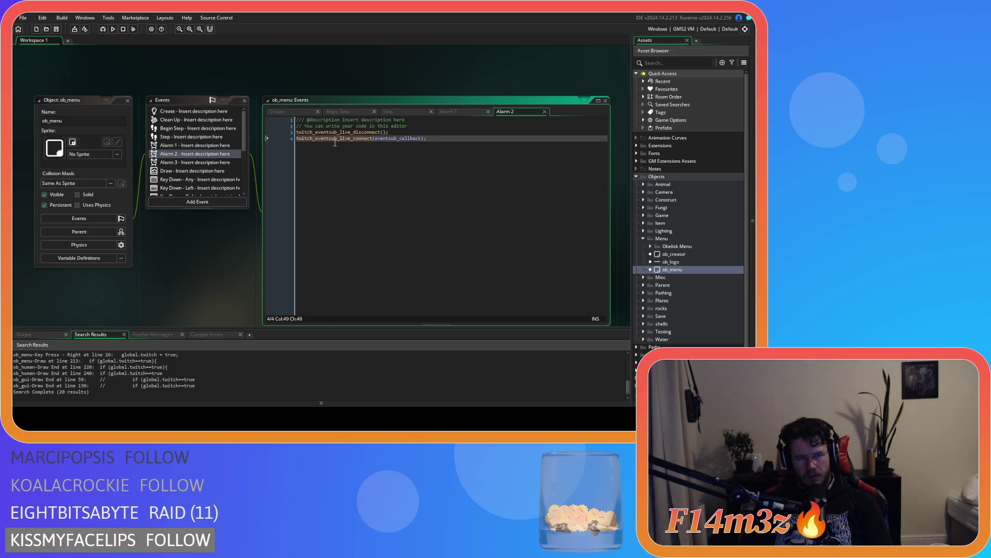
left_click(219, 162)
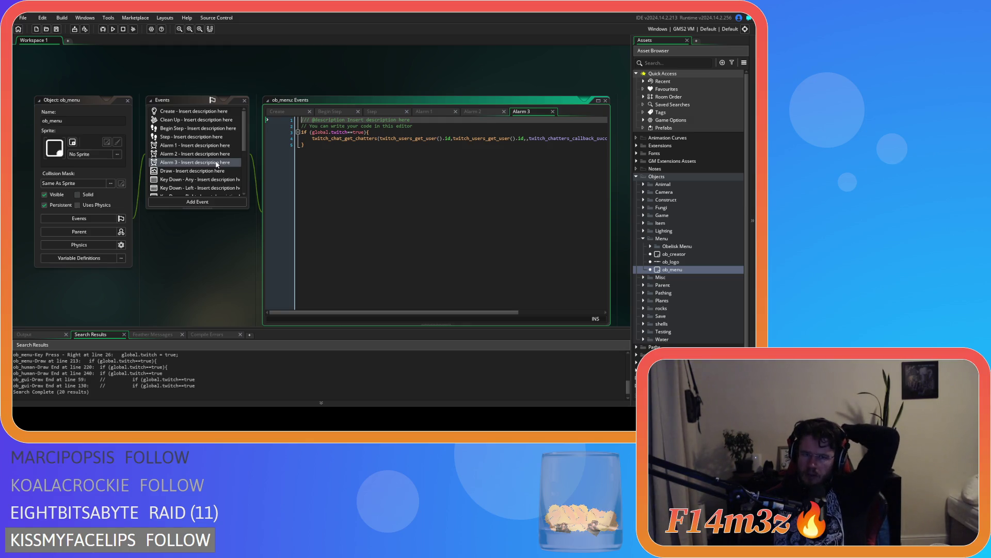
Return to Alarm 2 and close the Step and Begin Step code tabs
mouse_move(453, 312)
left_mouse_down()
mouse_move(531, 312)
mouse_move(434, 307)
left_mouse_up()
left_click(478, 112)
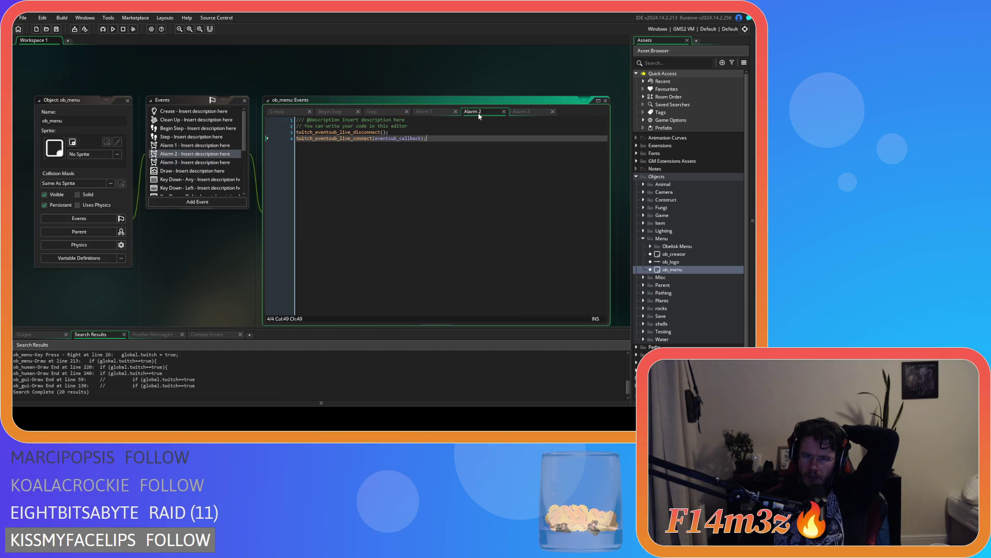
left_click(406, 110)
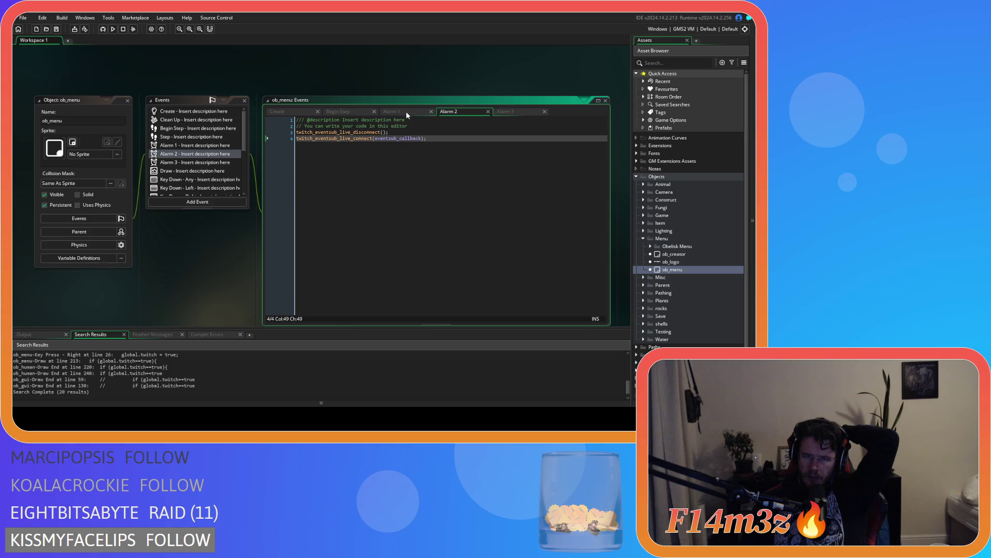
left_click(358, 112)
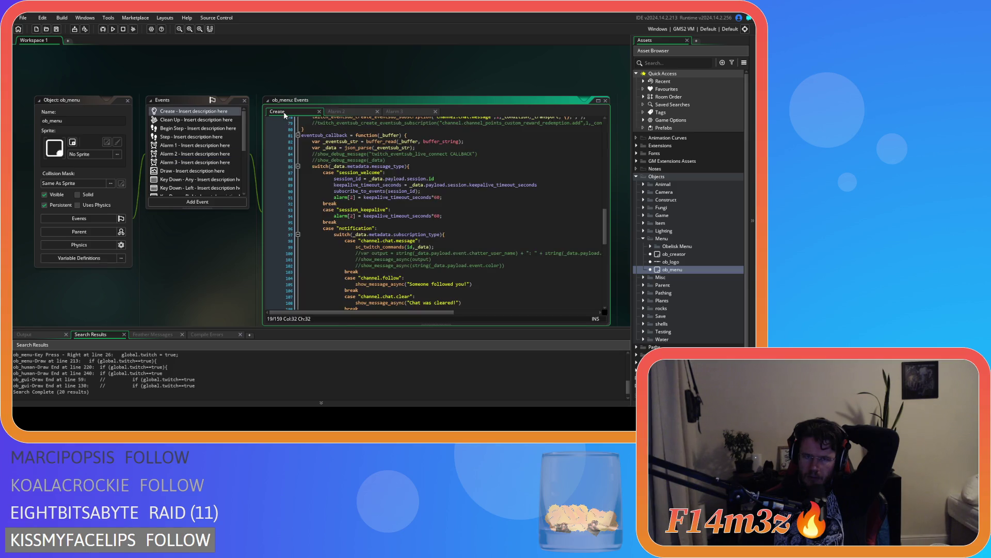
Compare Create's session_welcome and keepalive alarm[2] lines against the Alarm 2 code
left_click_drag(334, 215, 381, 216)
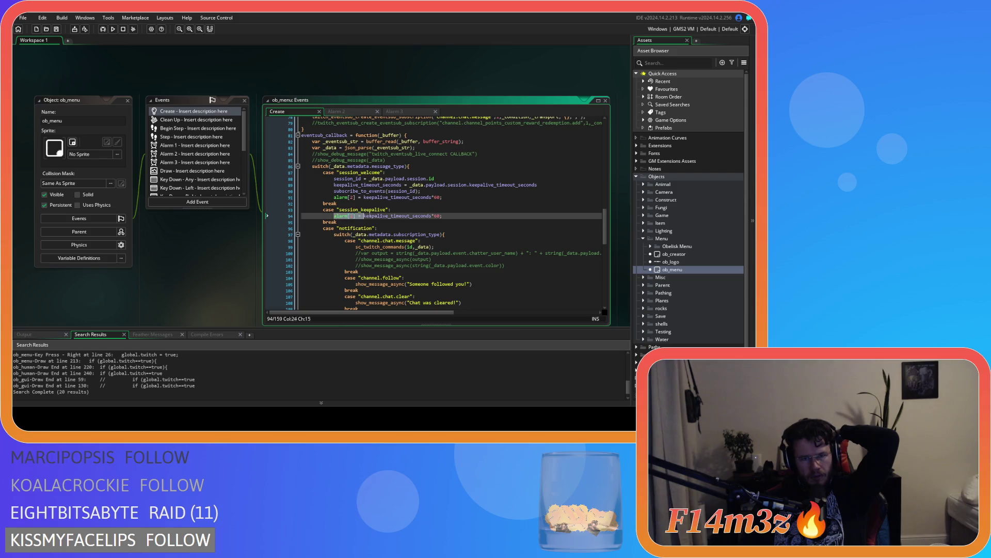
left_click(455, 199)
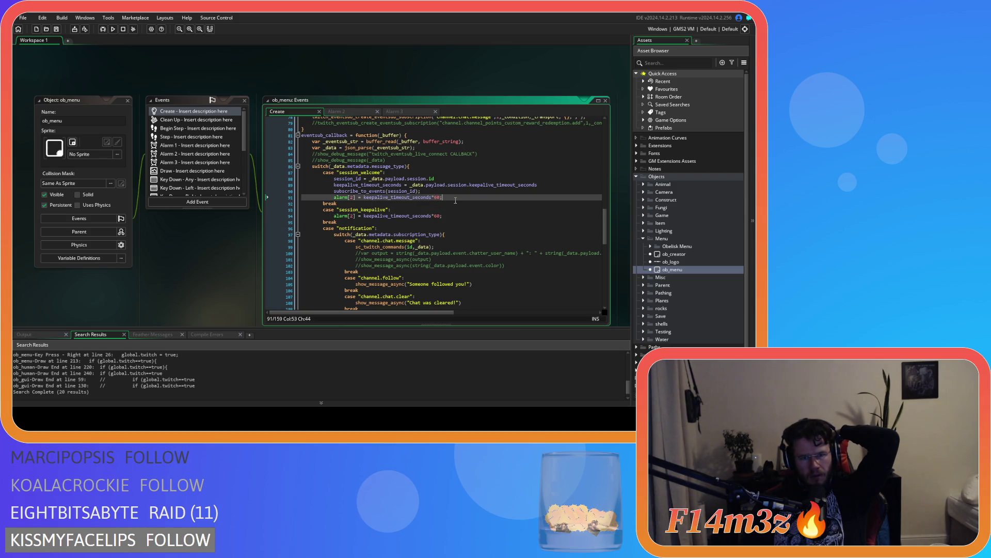
left_click(356, 113)
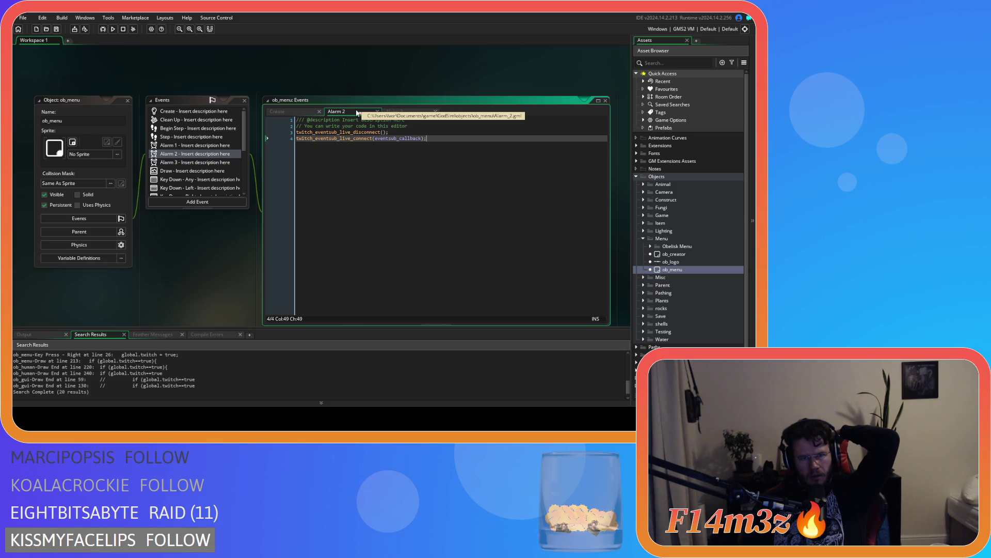
left_click(282, 112)
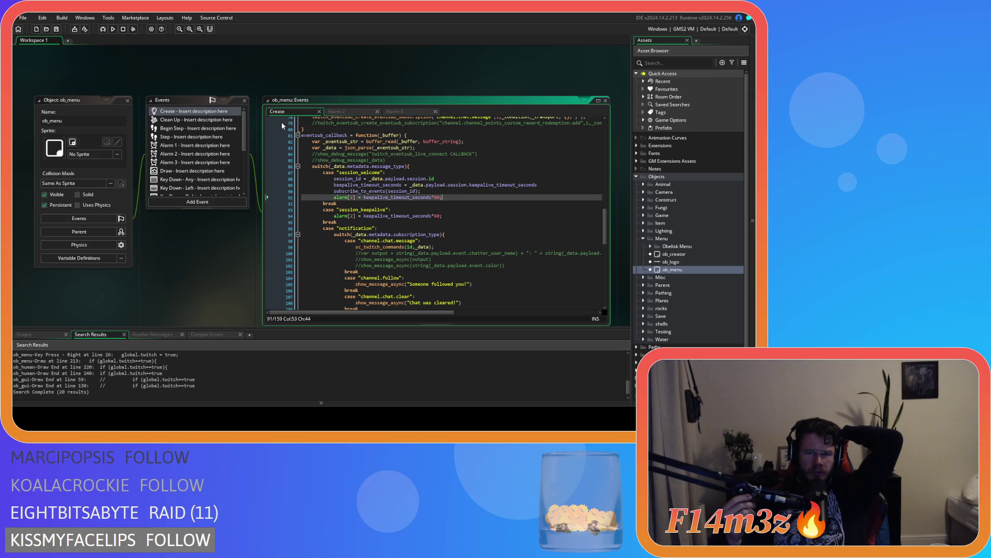
left_click(343, 111)
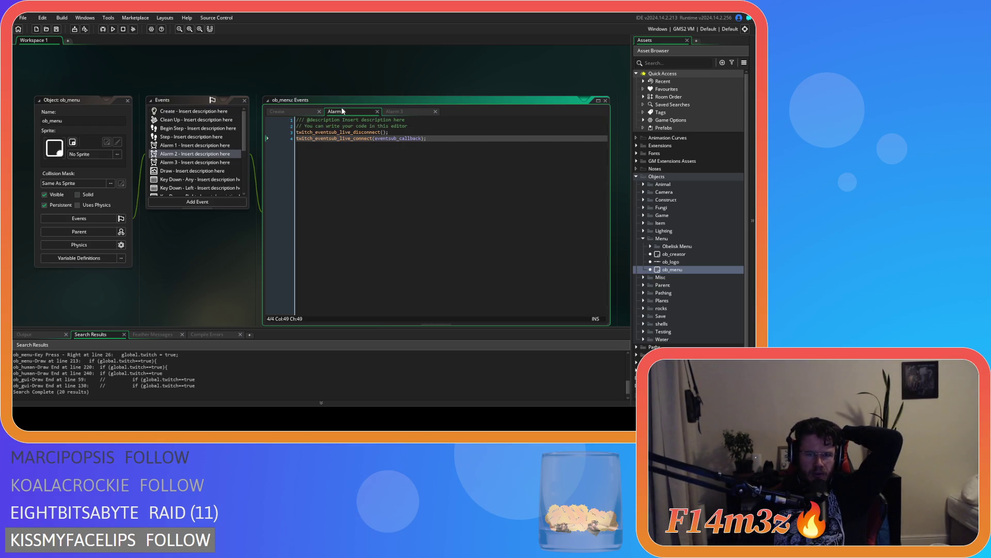
left_click(295, 113)
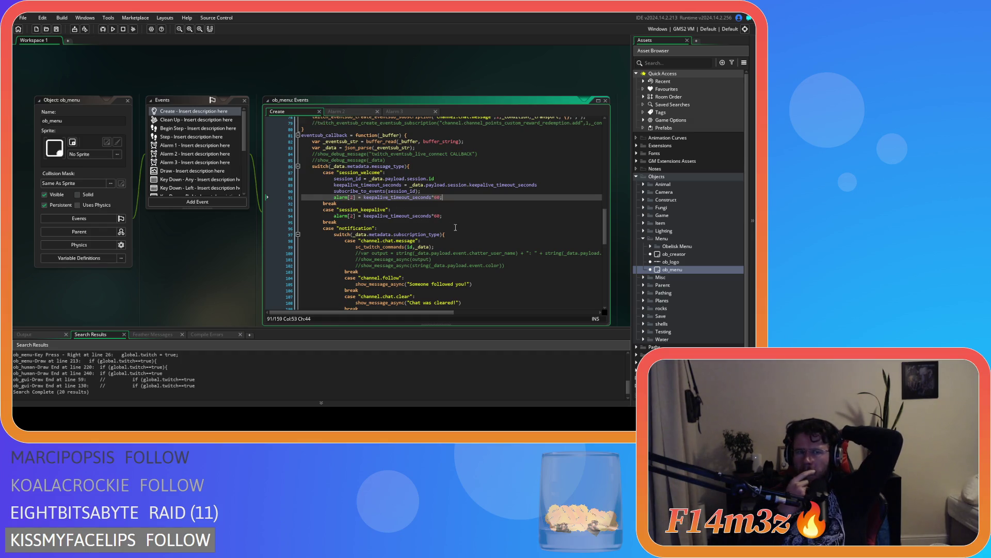
scroll(460, 228, "up", 2)
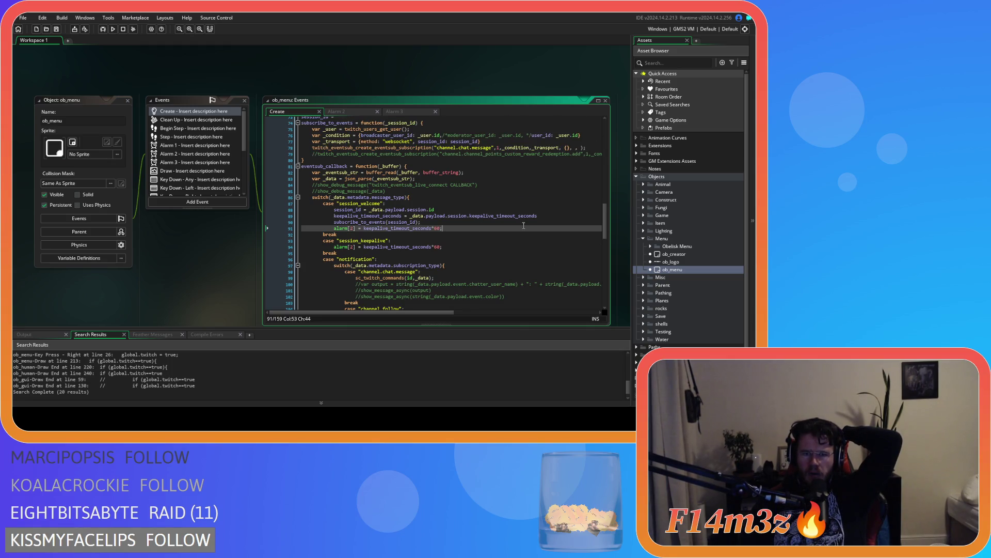
mouse_move(605, 241)
left_mouse_down()
mouse_move(609, 316)
mouse_move(603, 301)
left_mouse_up()
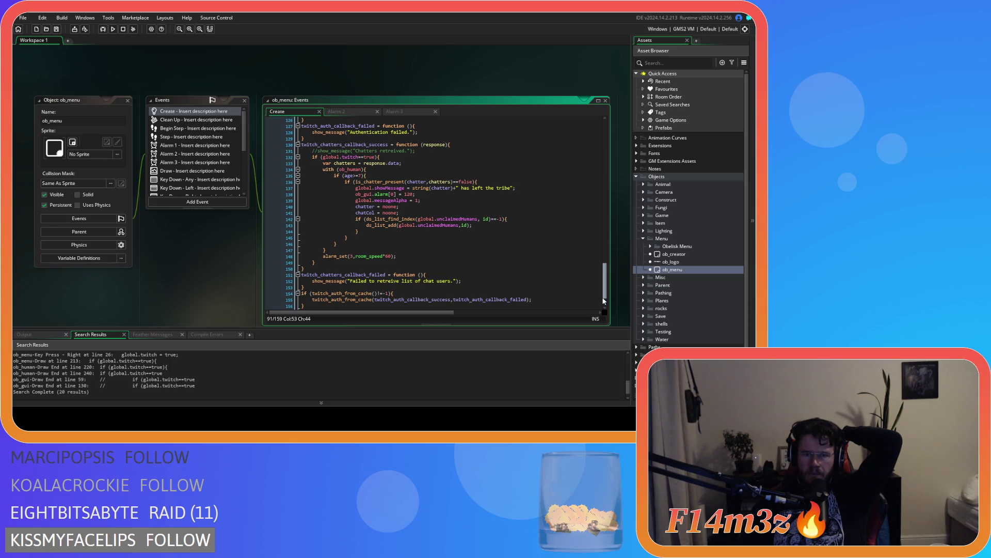
left_click_drag(603, 301, 599, 242)
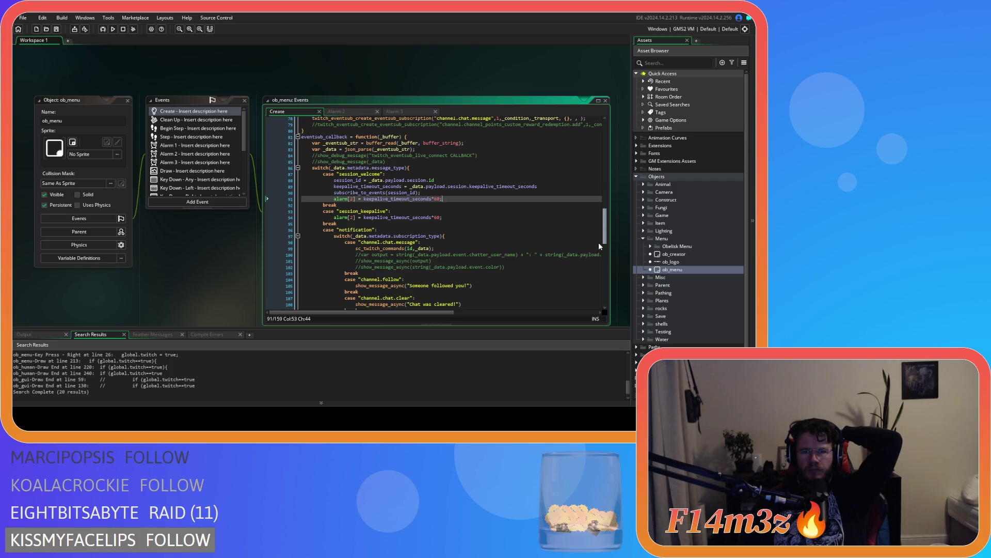
Open ob_menu's Room Start code, then go back to the Create keepalive code
scroll(215, 189, "down", 5)
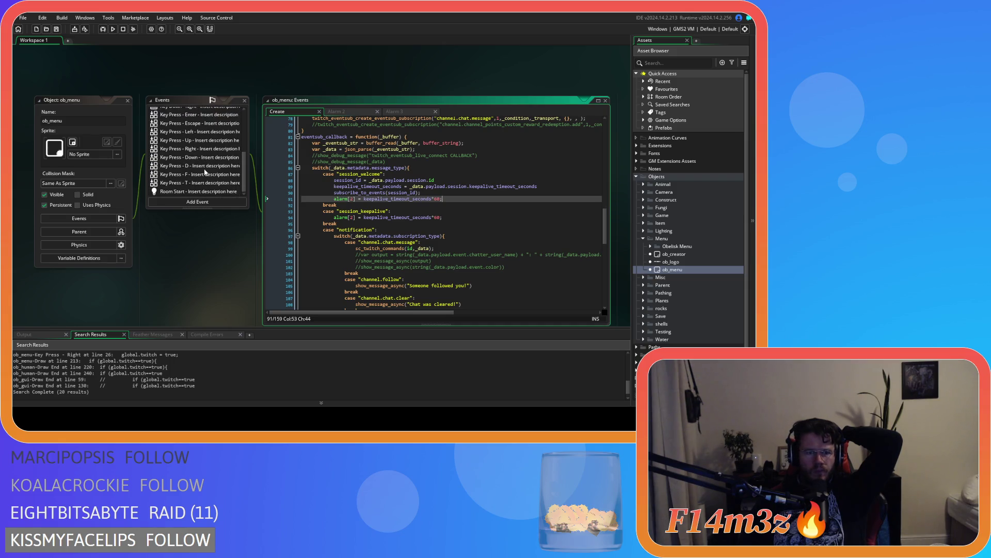
double_click(215, 193)
scroll(451, 213, "down", 5)
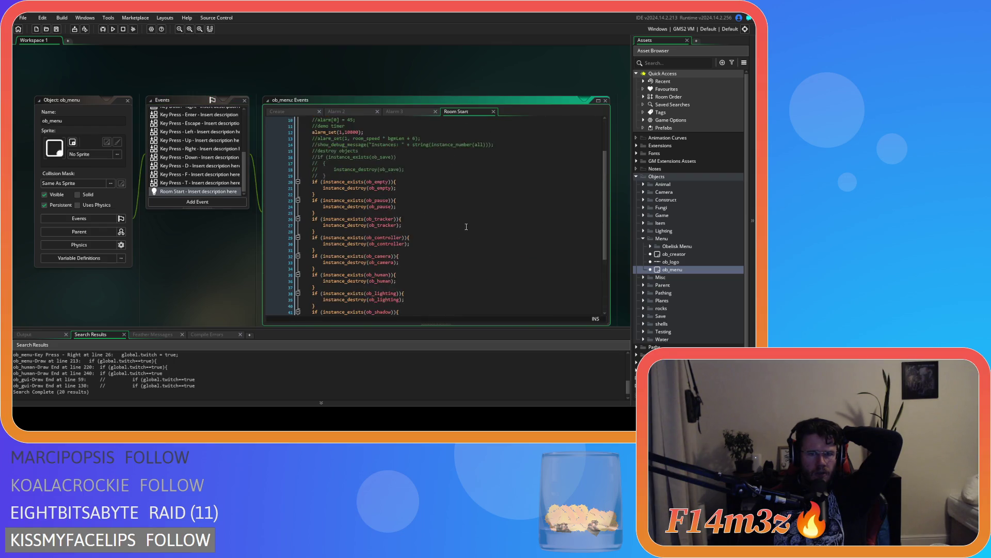
scroll(466, 230, "up", 5)
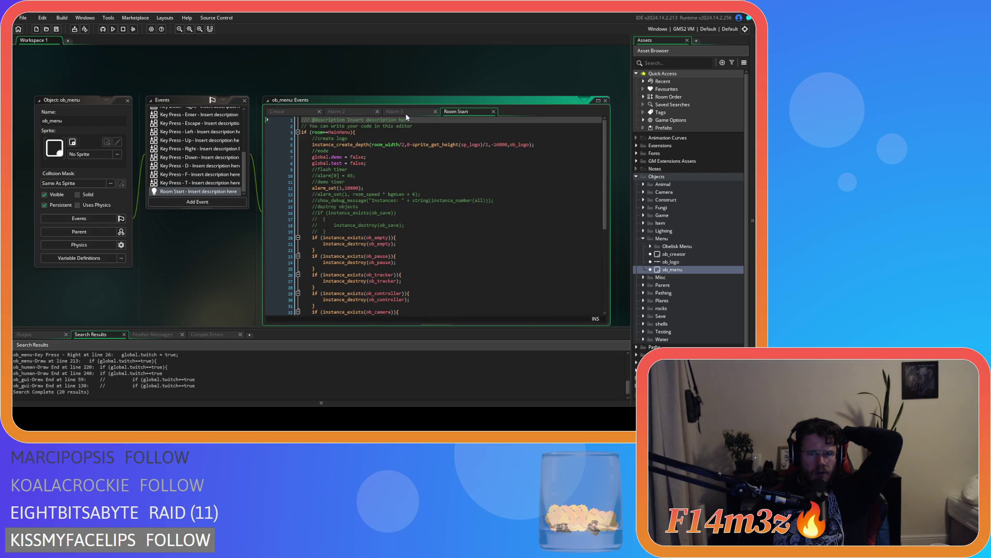
left_click(362, 111)
left_click(279, 112)
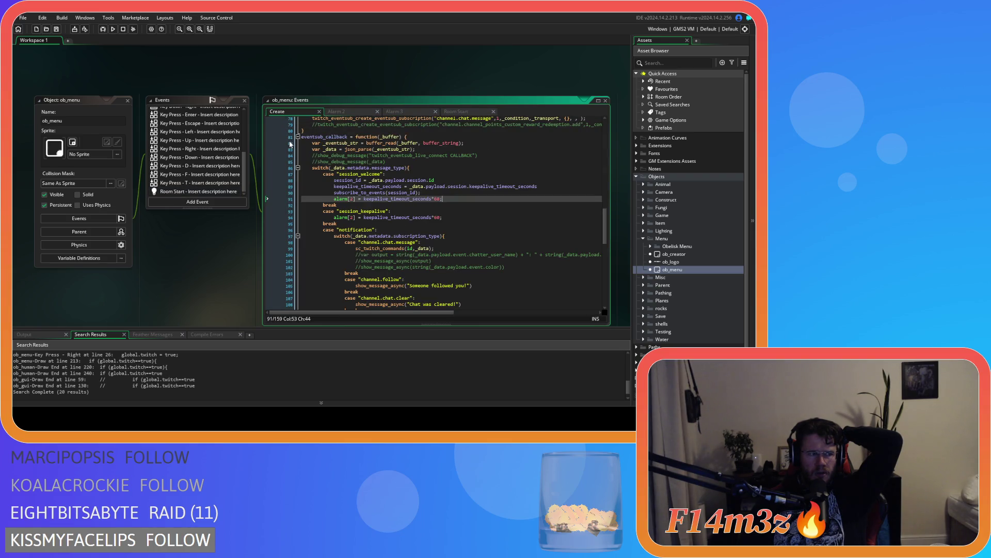
scroll(222, 159, "up", 5)
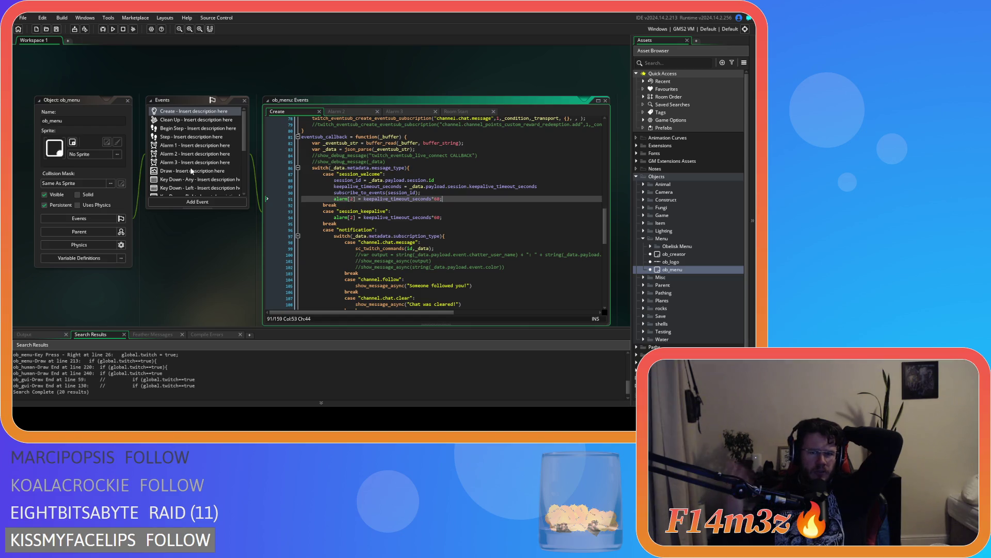
left_click(410, 217)
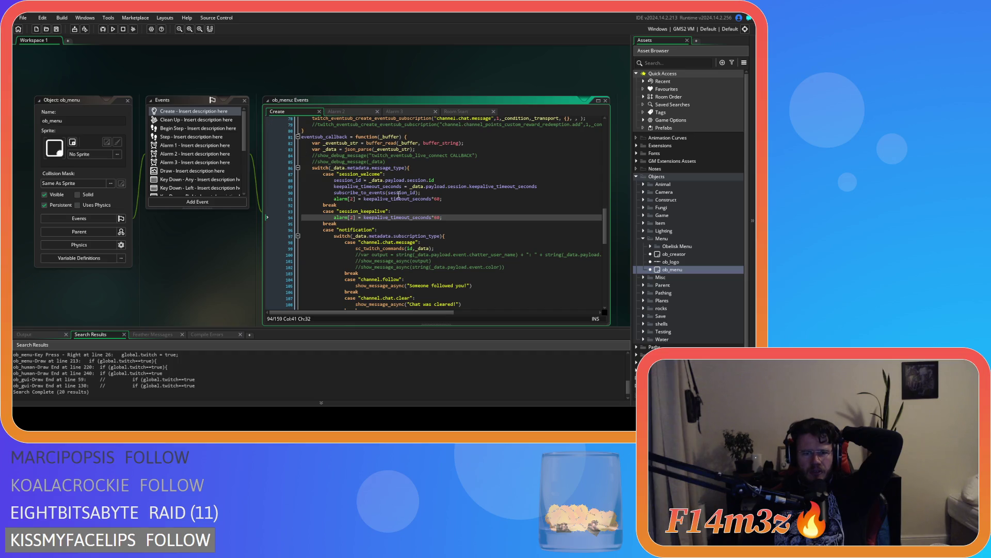
left_click(462, 199)
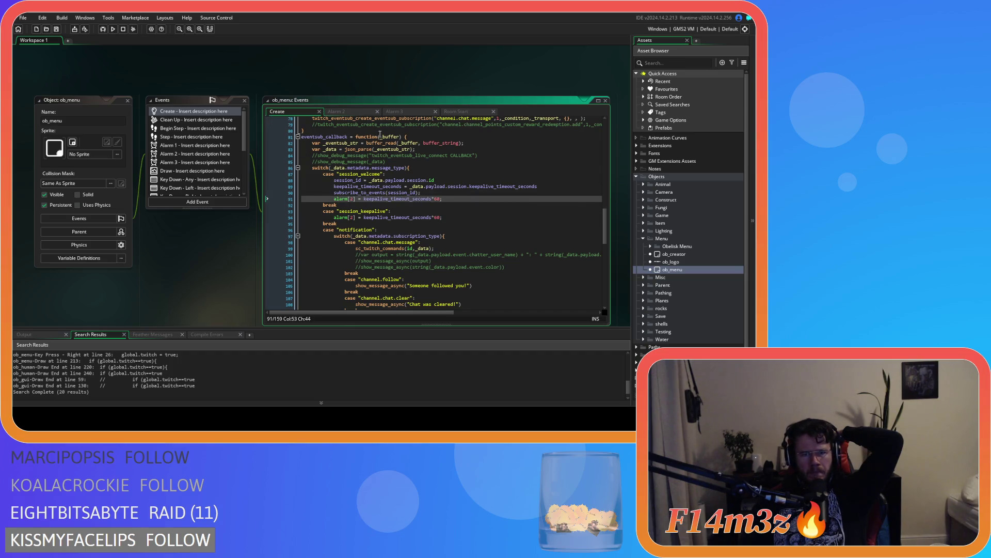
left_click(359, 230)
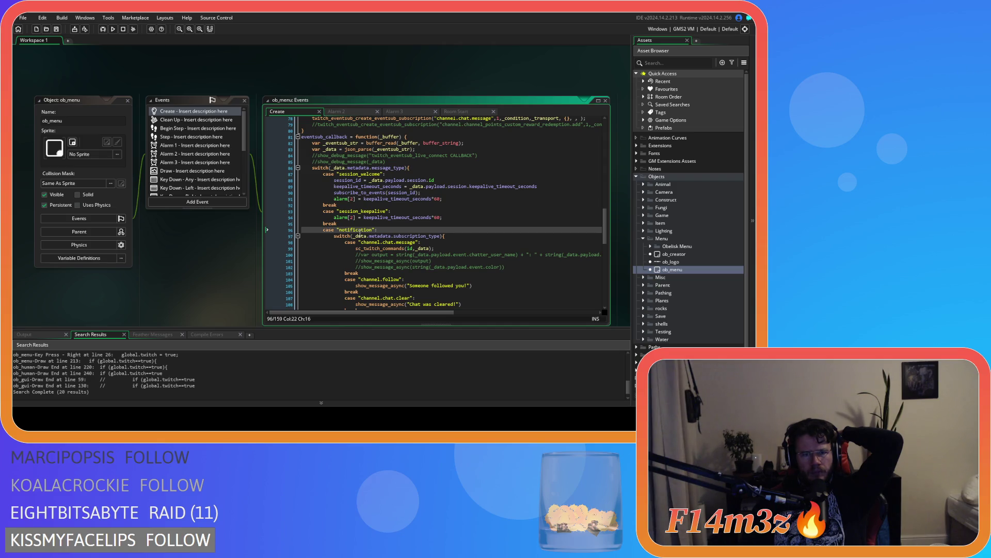
scroll(360, 231, "down", 11)
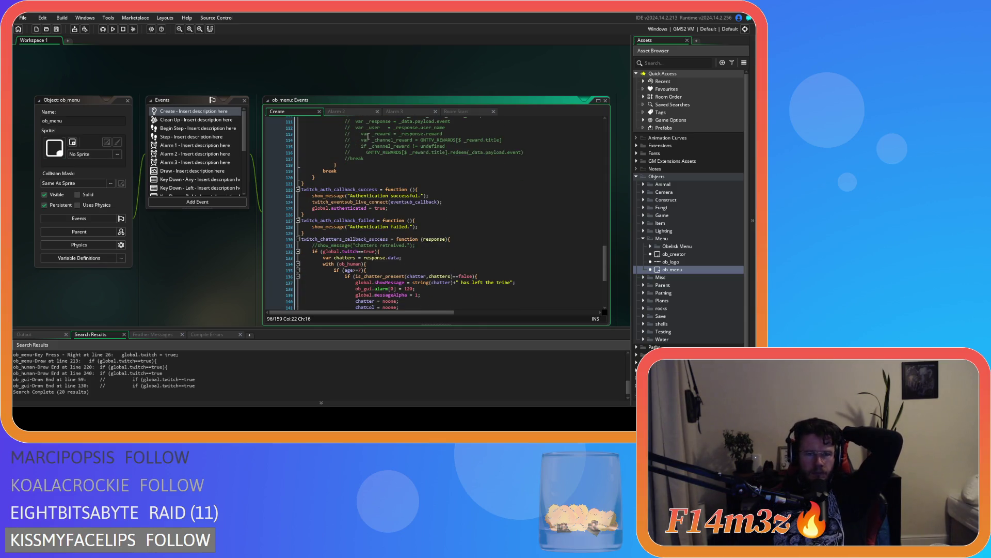
left_click(219, 120)
double_click(219, 120)
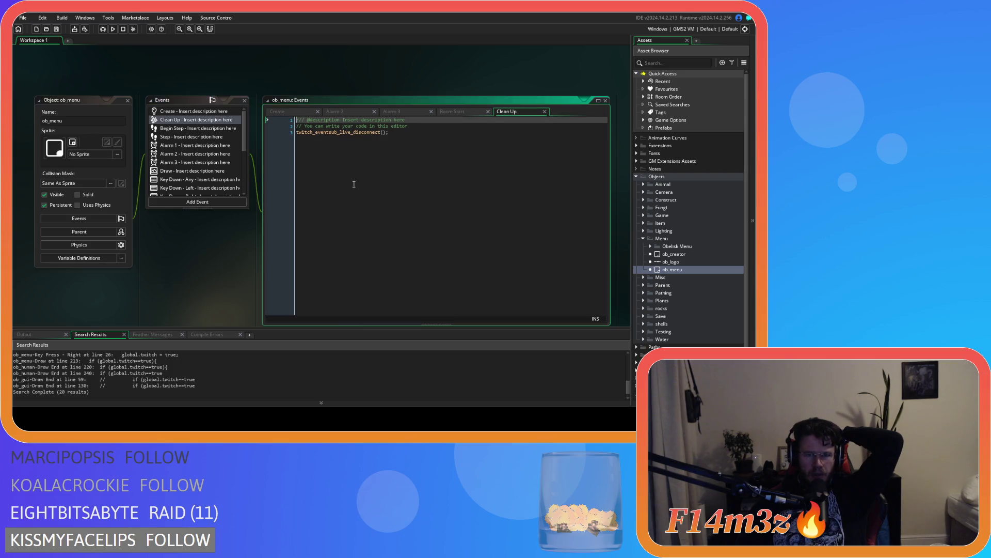
left_click(485, 138)
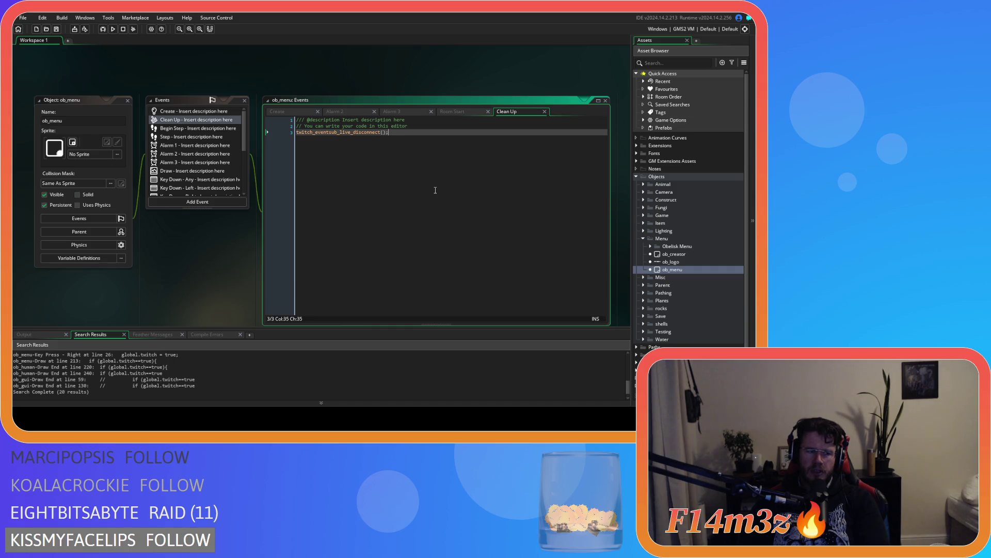
key("Left")
key("Left")
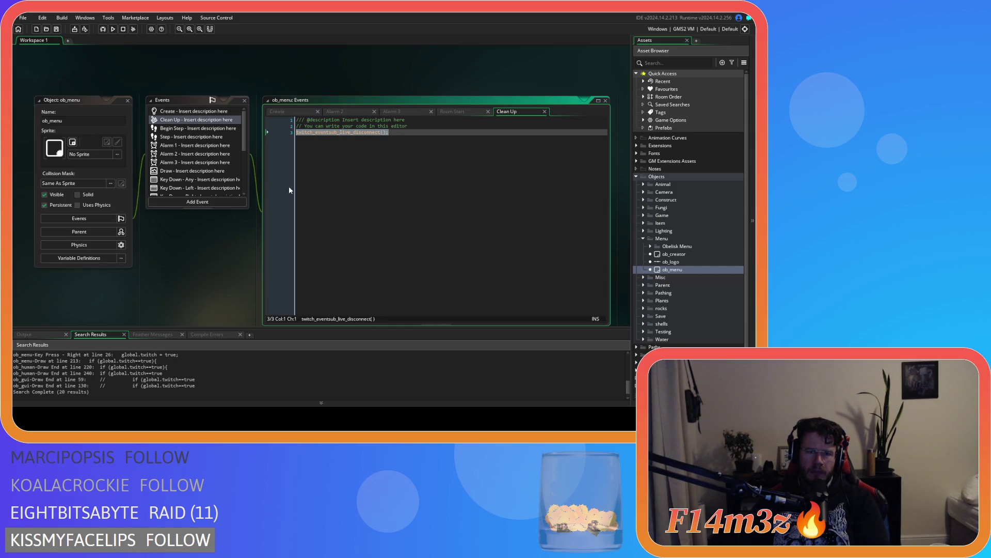
left_click(544, 112)
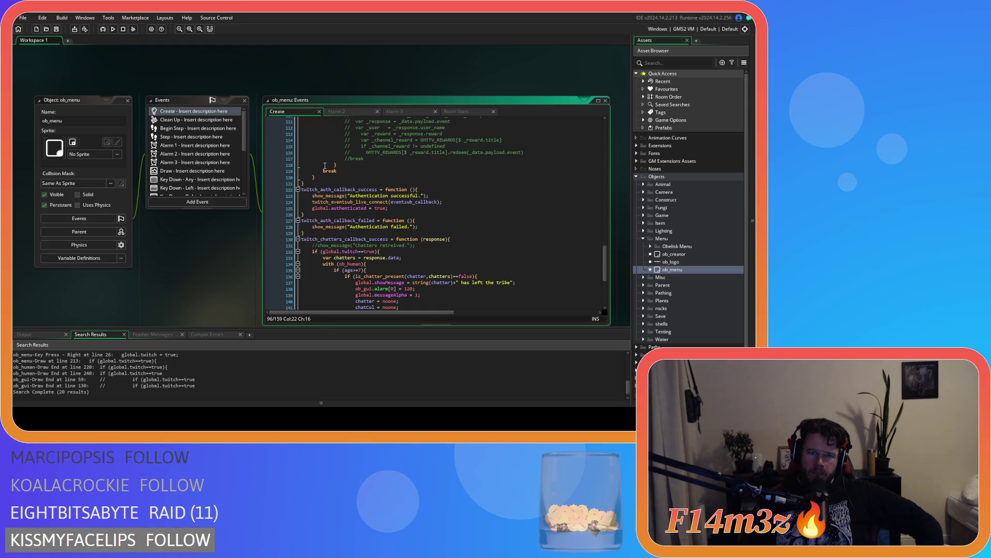
Inspect the global.authenticated flag on Create line 48, then switch to Alarm 3
scroll(436, 240, "up", 1)
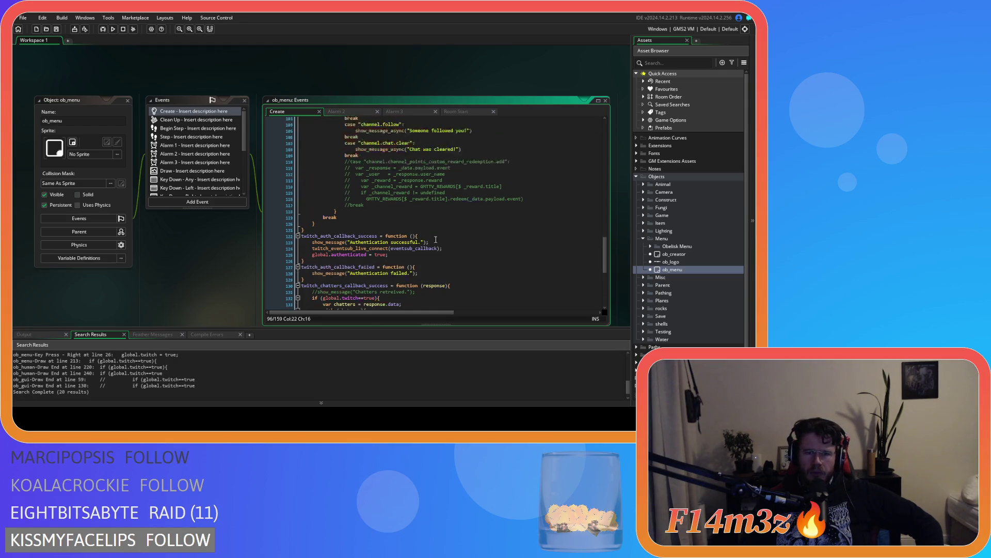
scroll(436, 239, "up", 20)
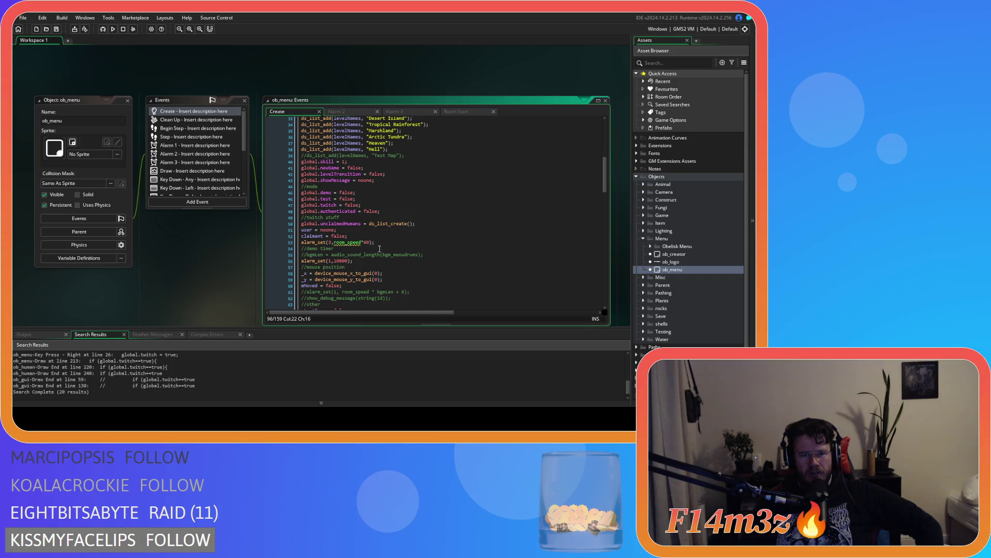
left_click(364, 212)
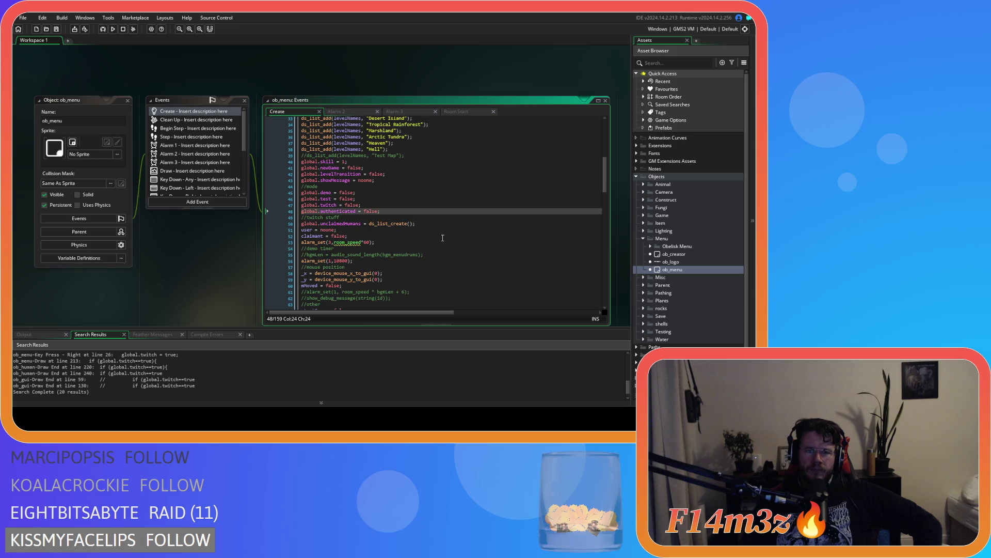
scroll(442, 238, "down", 3)
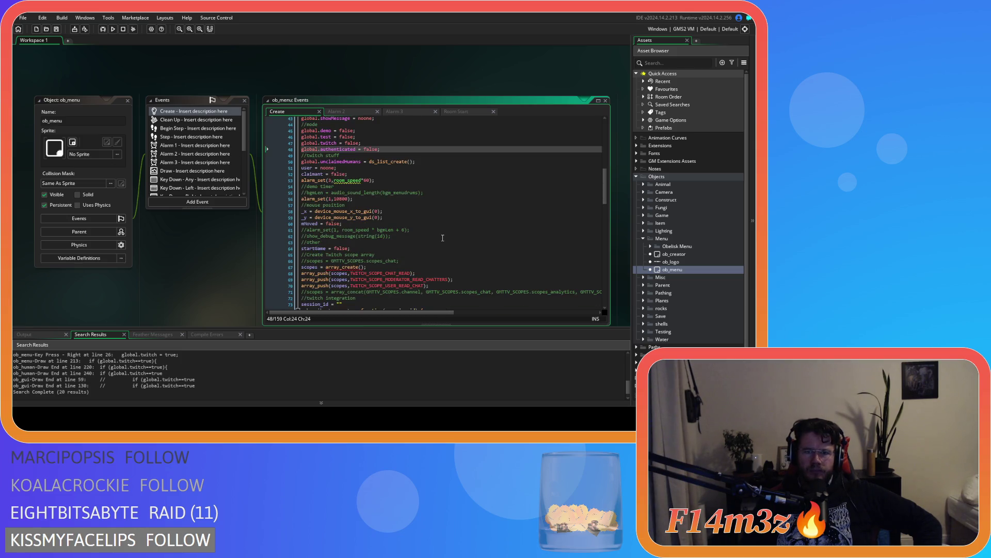
left_click(401, 113)
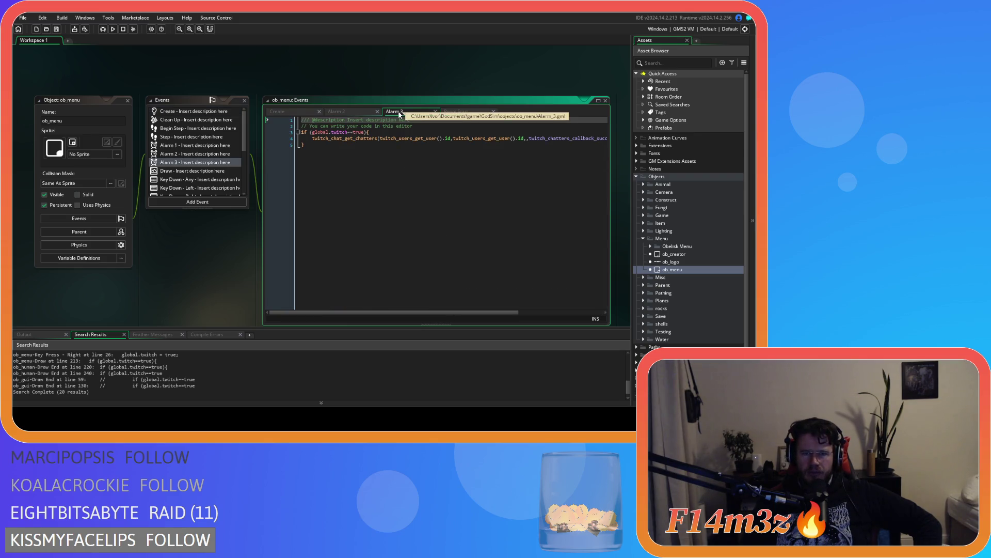
Read the full Alarm 3 chatters call, glance at Alarm 2, then find Create's alarm_set(3, room_speed*60)
left_click_drag(454, 313, 514, 311)
left_click(369, 174)
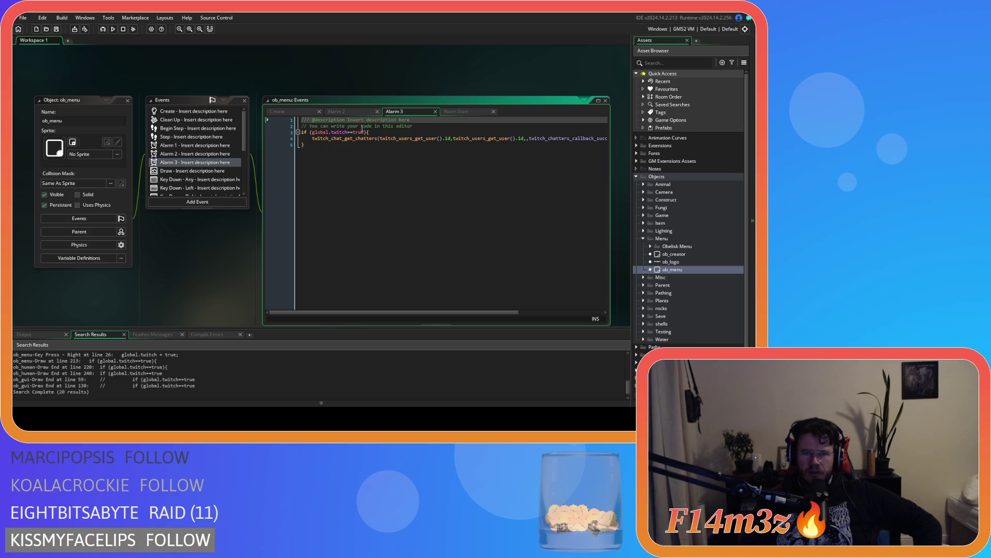
left_click(356, 111)
left_click(305, 112)
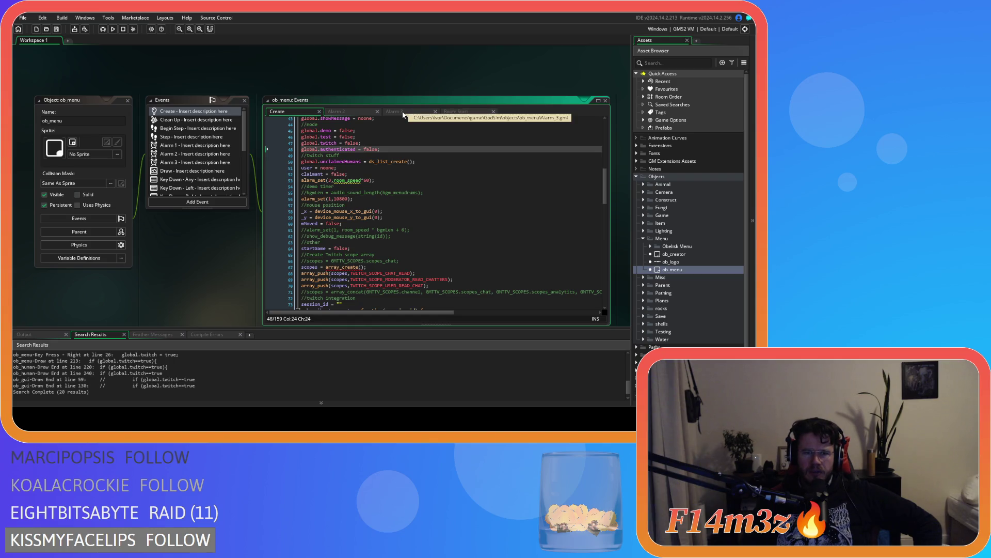
left_click(399, 180)
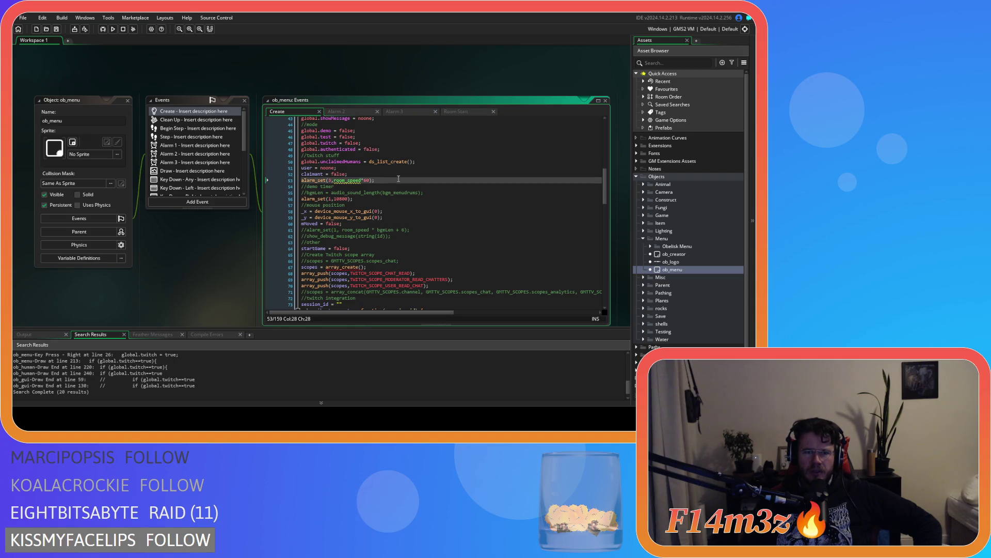
Check Alarm 3, then locate the alarm 3 setup line in the Create code
left_click(400, 112)
left_click(288, 113)
left_click_drag(606, 197, 614, 301)
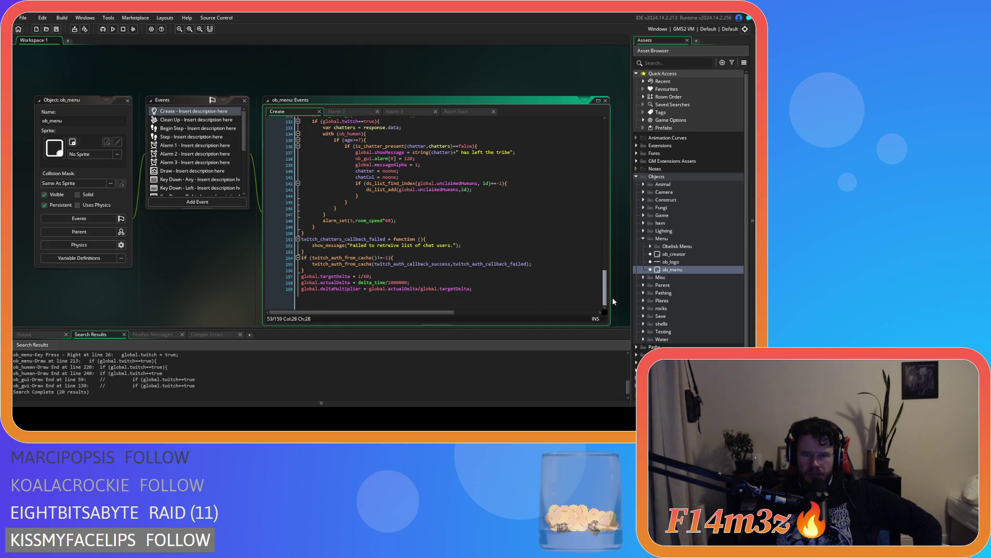
left_click(418, 220)
scroll(421, 234, "up", 4)
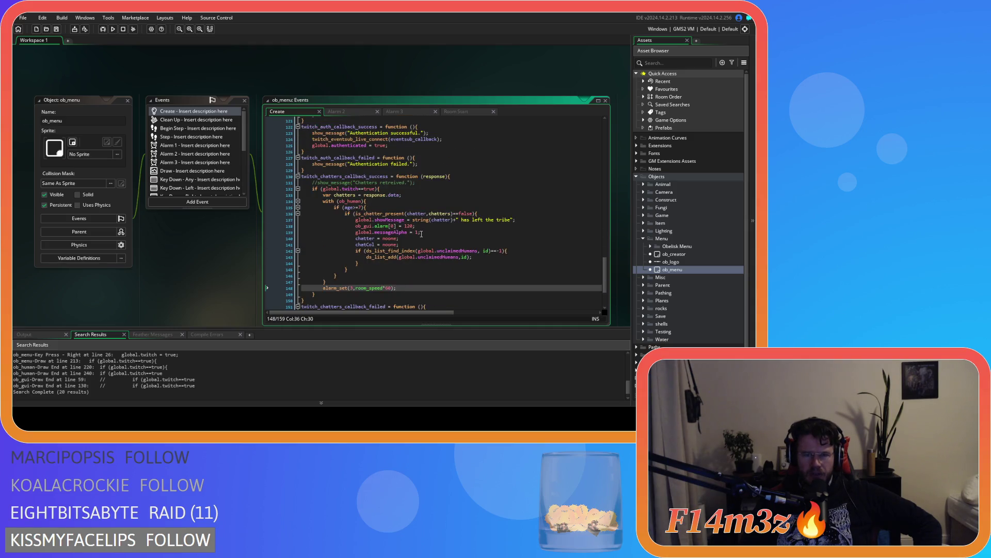
scroll(422, 234, "down", 1)
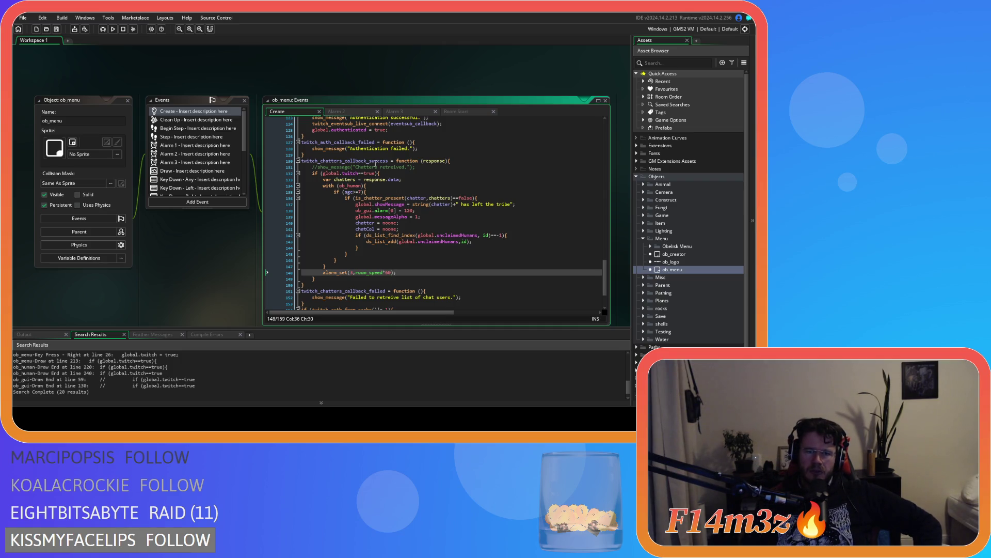
Review twitch_chatters_callback_success re-arming alarm 3 every 60 seconds, then reopen Alarm 3
left_click(372, 160)
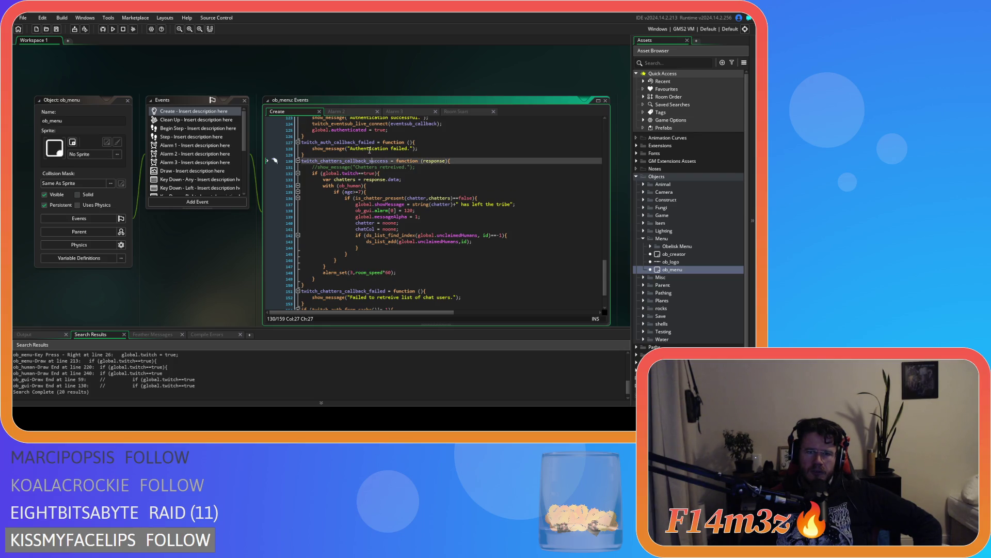
scroll(370, 150, "up", 3)
scroll(373, 175, "down", 1)
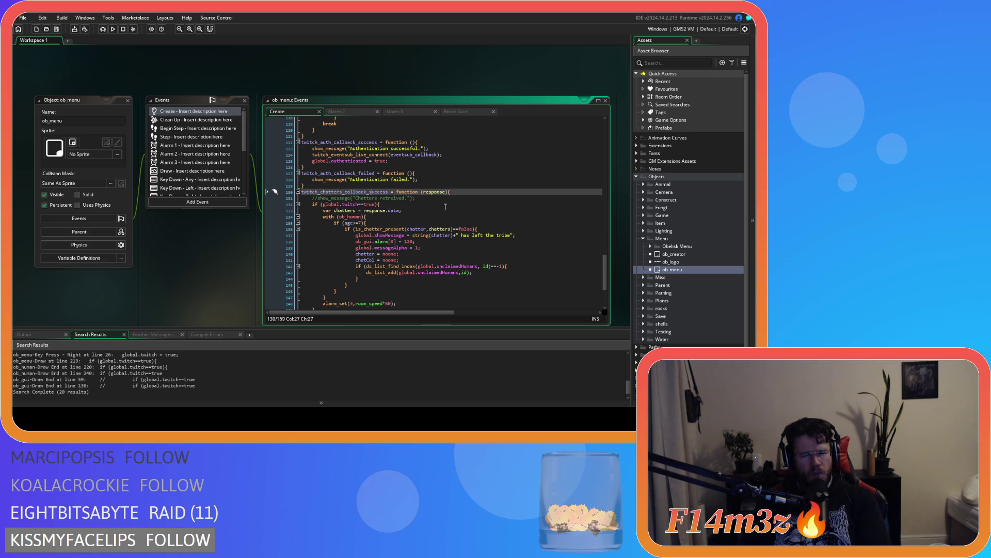
left_click_drag(606, 271, 606, 295)
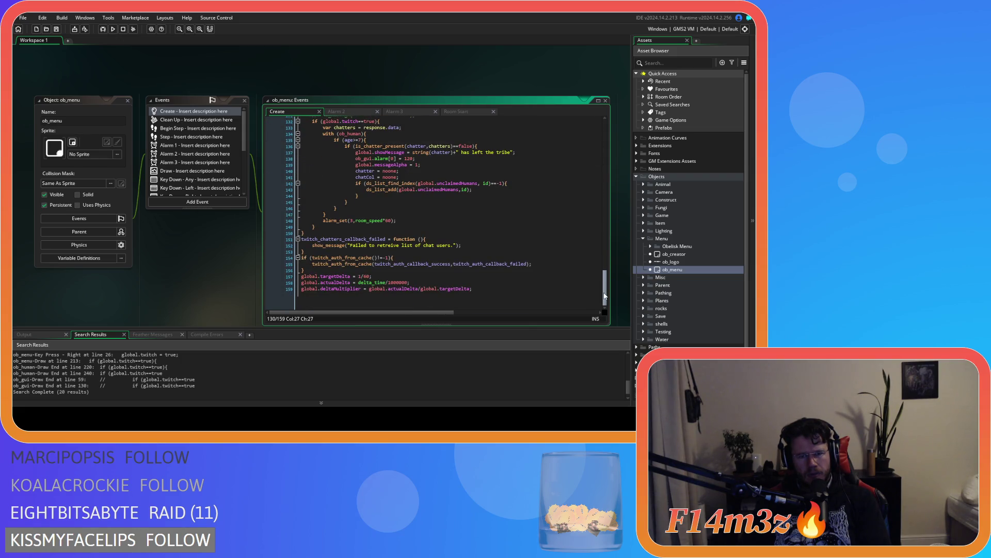
left_click_drag(603, 288, 604, 281)
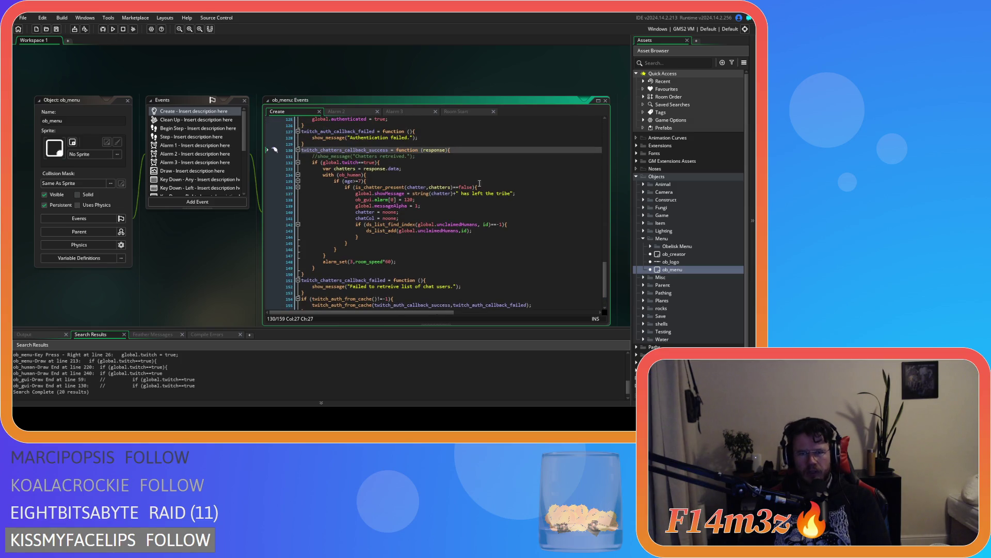
left_click(395, 111)
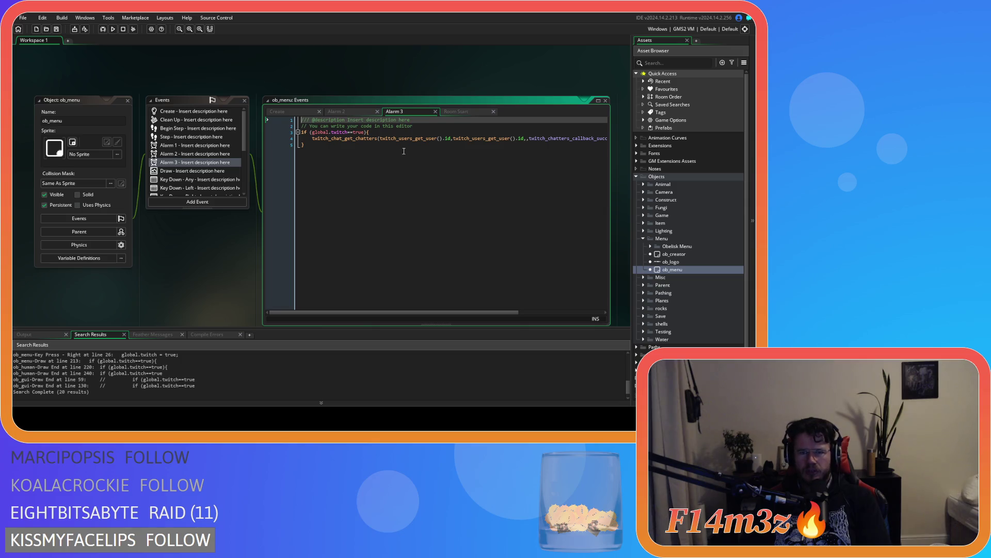
Go back to ob_menu's Create code and scroll to the twitch_auth_from_cache call near its end
left_click(429, 139)
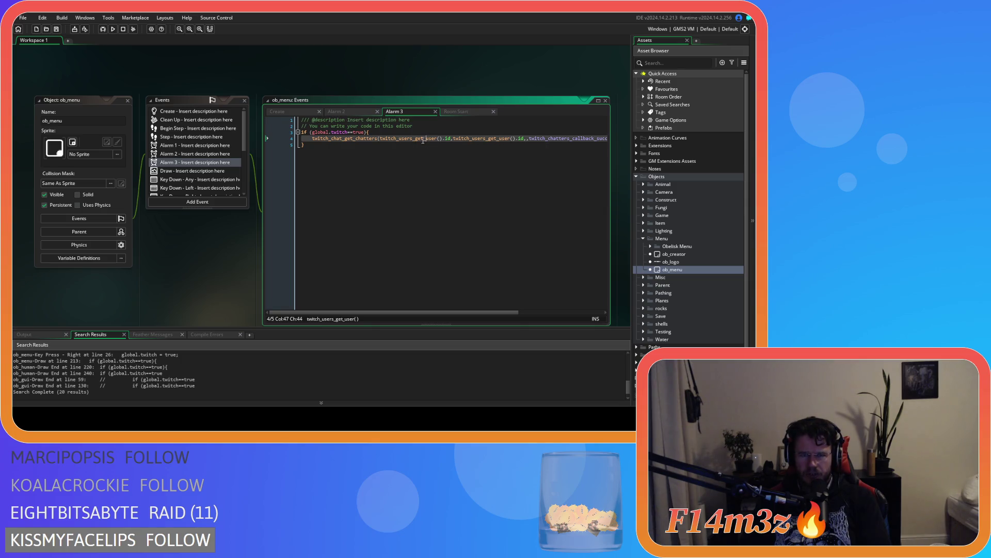
scroll(713, 293, "down", 2)
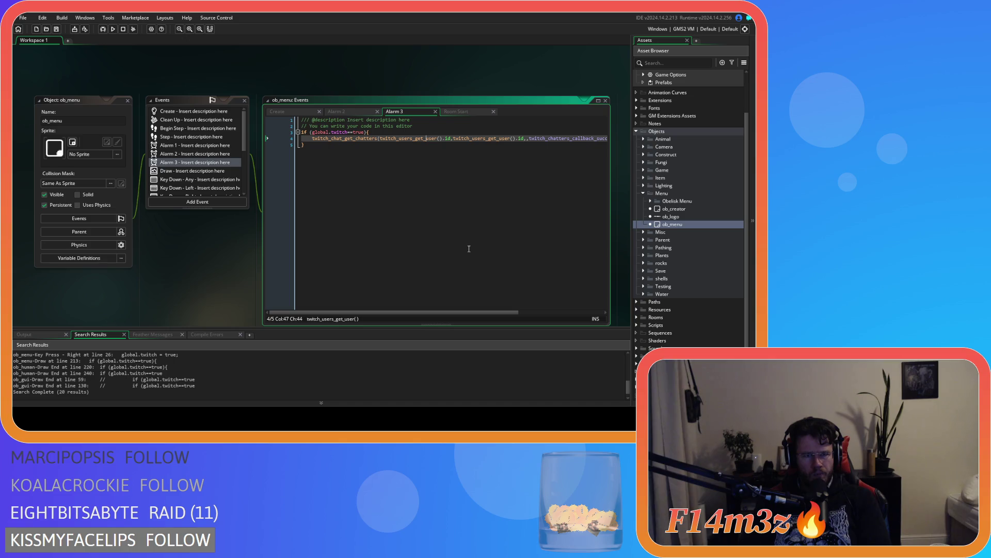
left_click(286, 112)
mouse_move(604, 275)
left_mouse_down()
mouse_move(597, 129)
mouse_move(583, 286)
left_mouse_up()
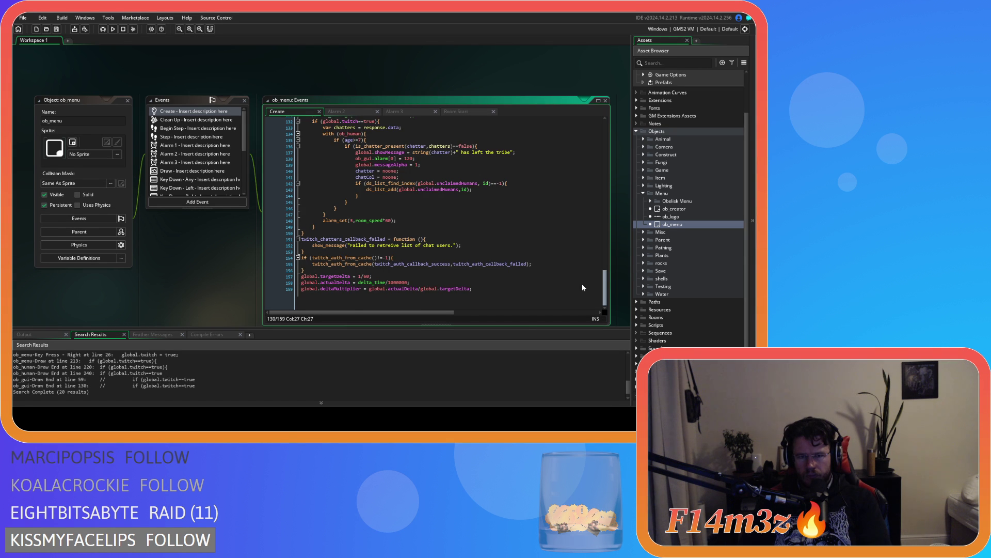
Scroll up through ob_menu's Create code, then build and run the game with F5
left_click_drag(581, 283, 574, 252)
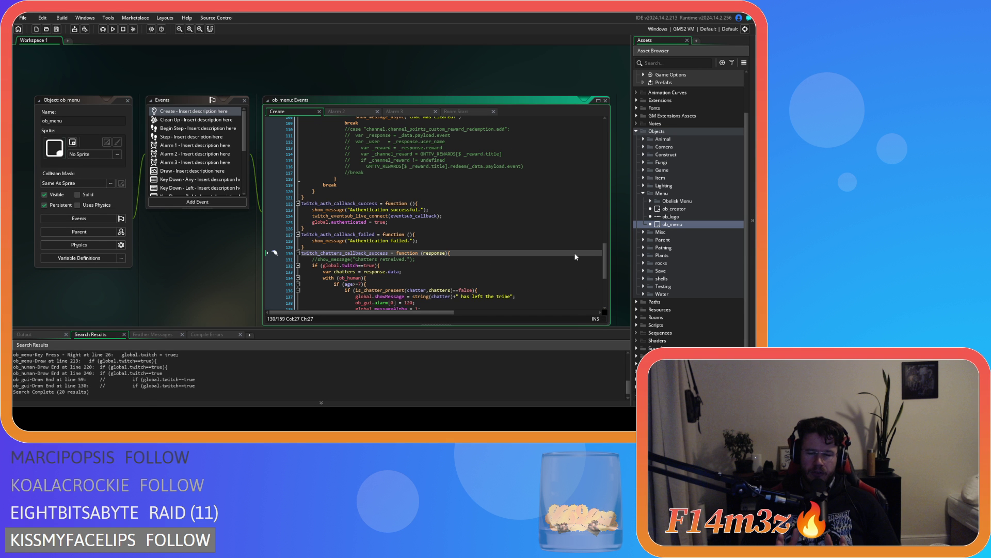
key("F5")
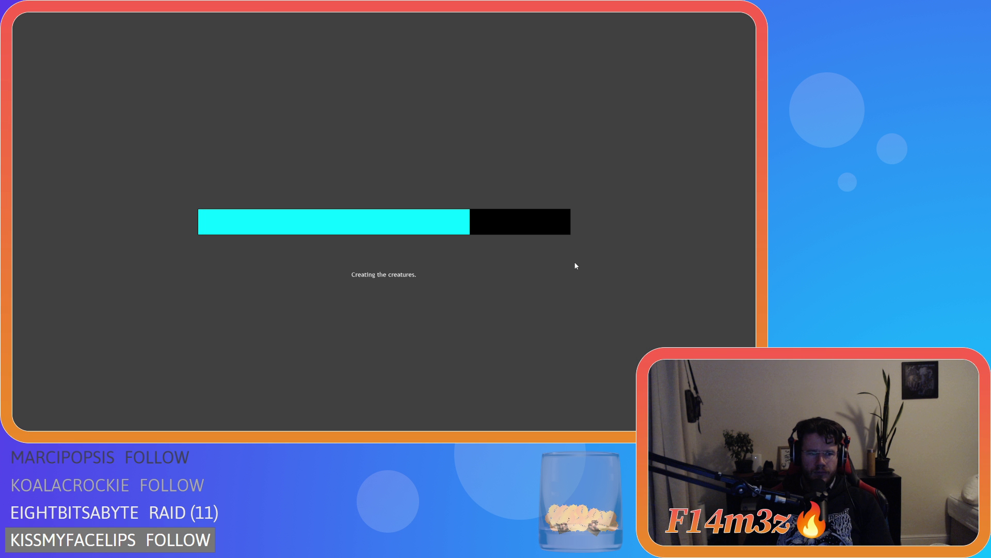
After loading finishes, close the Help Menu overlay with F1 to unpause
key("F1")
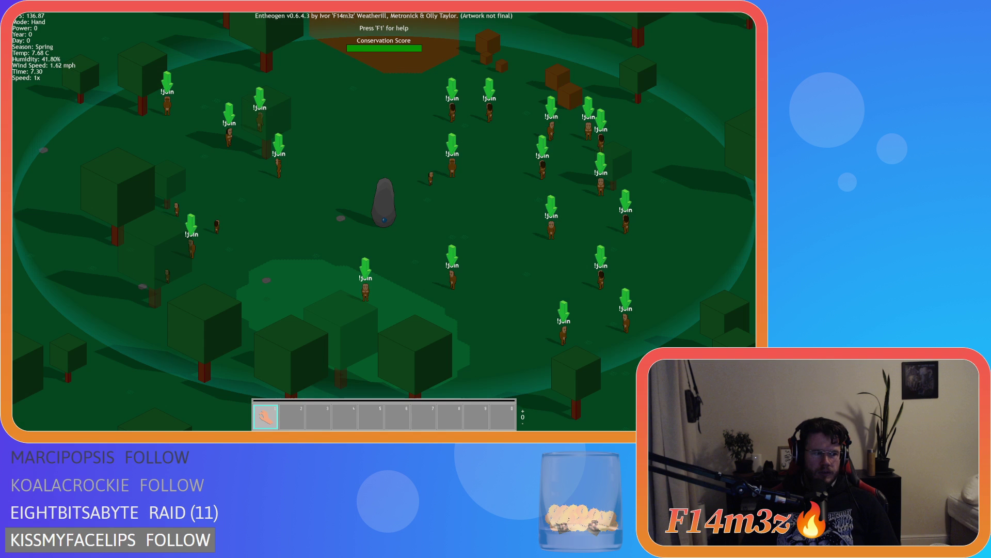
Quit the current game to the title screen and start a new Beginner Island game
key("Escape")
key("y")
key("Return")
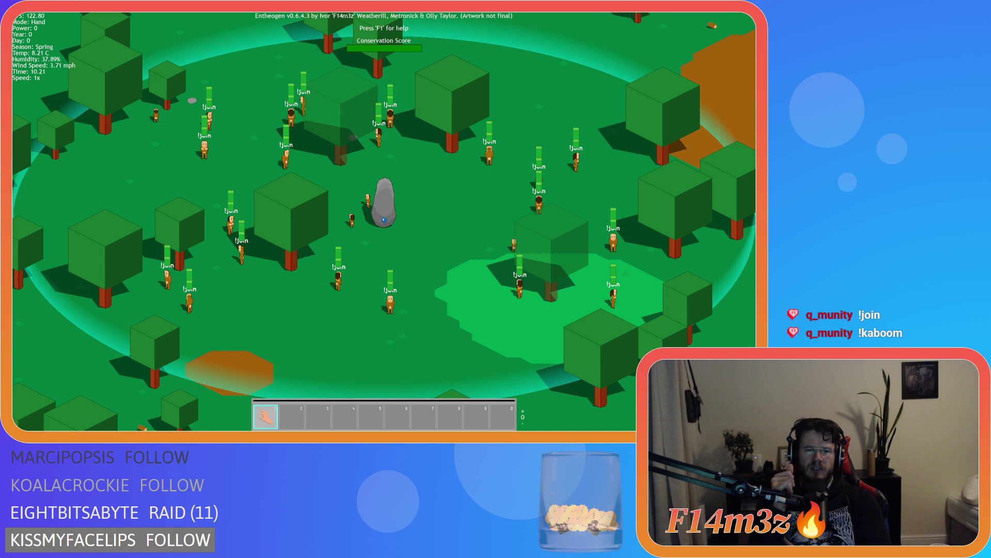
Close the game and review ob_save's Key Press - F6, Create and Room Start code
key("alt+F4")
left_click(644, 324)
double_click(671, 340)
left_click(298, 112)
left_click(193, 111)
scroll(401, 179, "down", 2)
scroll(390, 138, "up", 2)
scroll(387, 144, "down", 2)
scroll(384, 151, "up", 2)
left_click(198, 163)
double_click(189, 167)
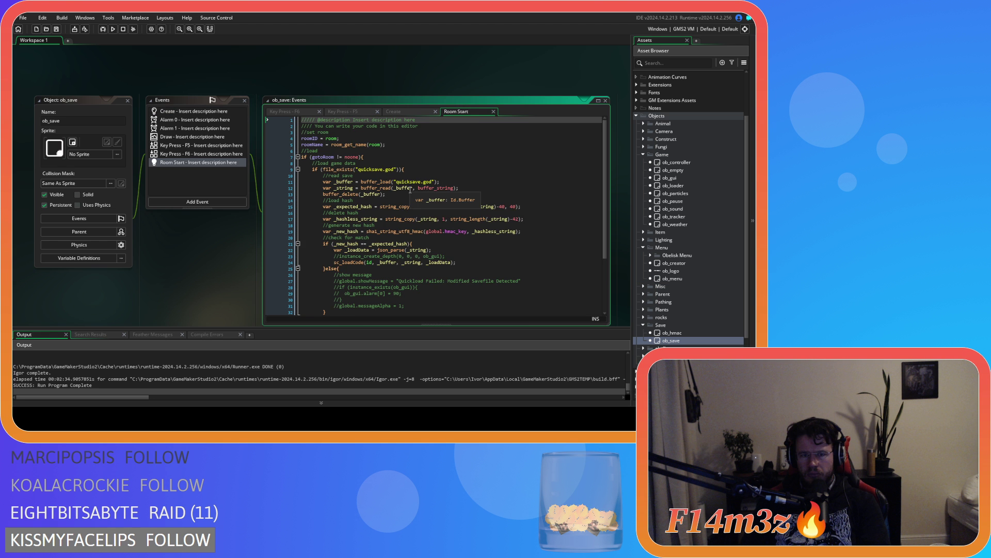
left_click(222, 154)
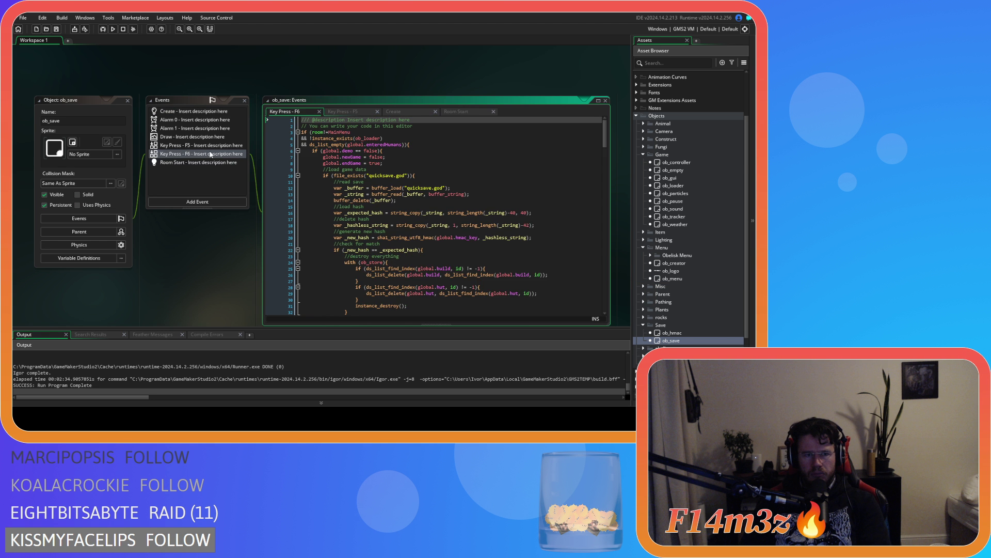
left_click(128, 100)
Expand Scripts > Game in the Asset Browser and open the sc_endGame script
scroll(642, 326, "down", 3)
double_click(641, 323)
scroll(642, 309, "down", 3)
left_click(643, 291)
scroll(648, 222, "down", 3)
left_click(642, 214)
left_click(643, 253)
double_click(677, 300)
Inspect sc_endGame's cleanup lines 7-11 and scroll down through the rest of the script
left_click(199, 126)
left_click(202, 144)
left_click(248, 154)
scroll(339, 165, "down", 3)
scroll(375, 227, "down", 3)
Check sc_endGame's desertIslandInstances line, then close the script, leaving an empty workspace
left_click(276, 215)
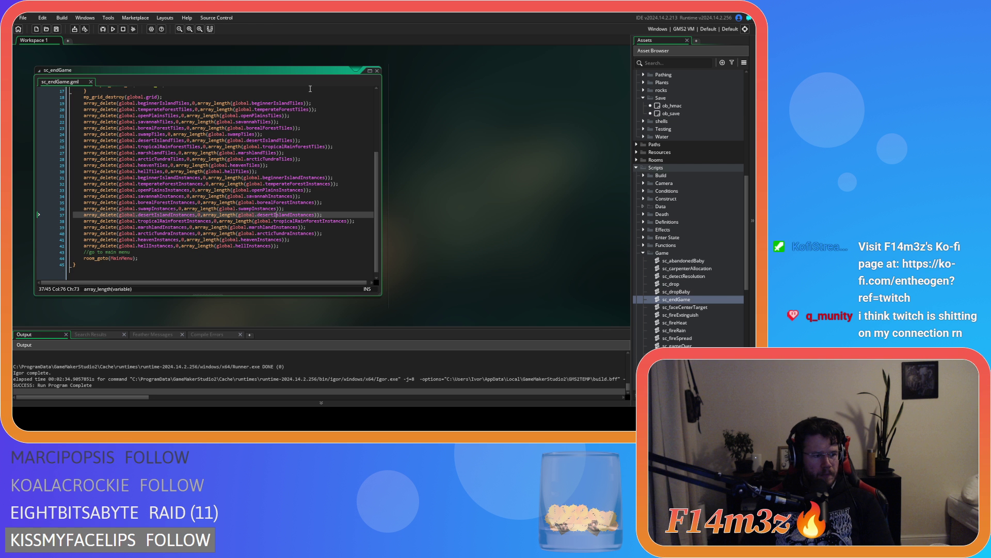
left_click(377, 71)
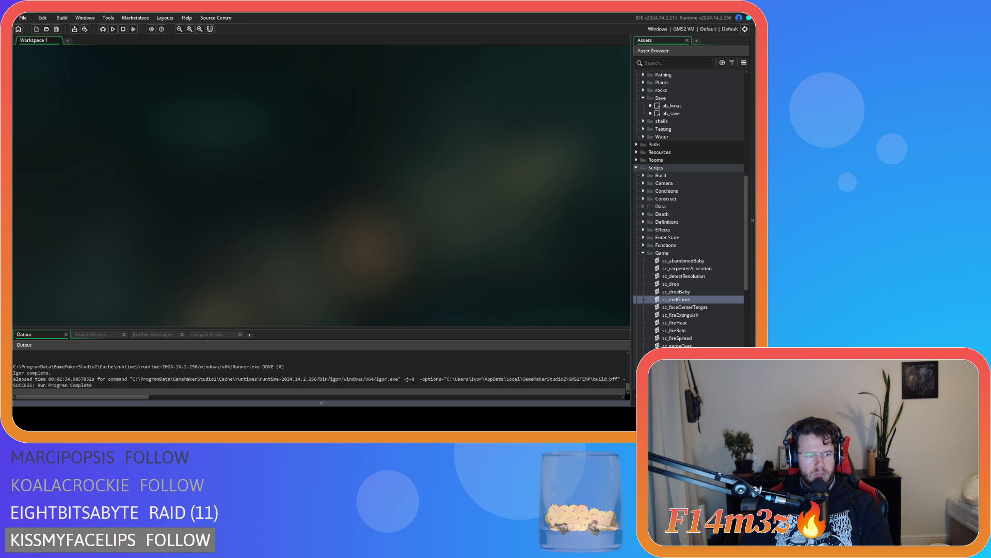
Collapse Scripts > Game and expand Scripts > Twitch in the Asset Browser
scroll(658, 305, "down", 2)
scroll(702, 306, "down", 1)
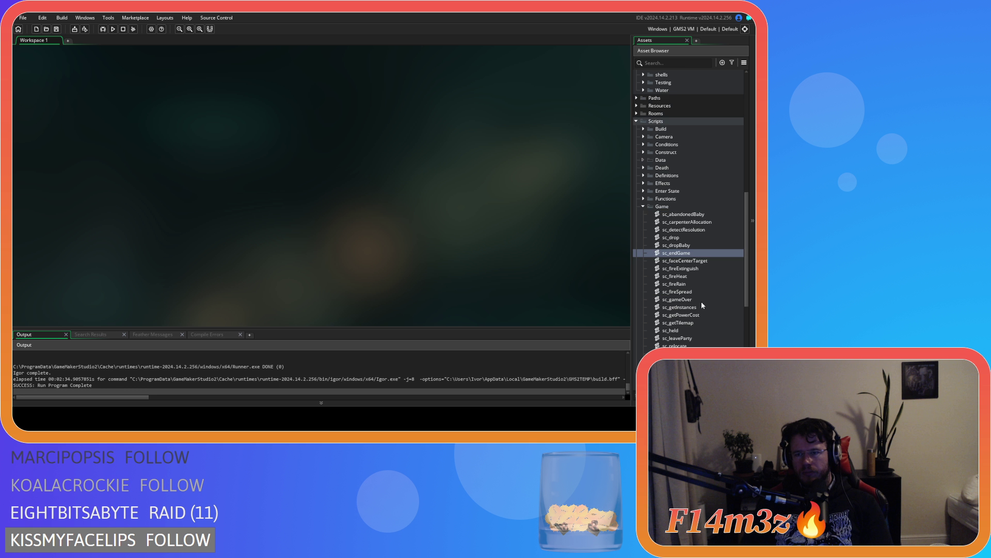
scroll(701, 305, "down", 2)
scroll(702, 305, "down", 1)
left_click(643, 160)
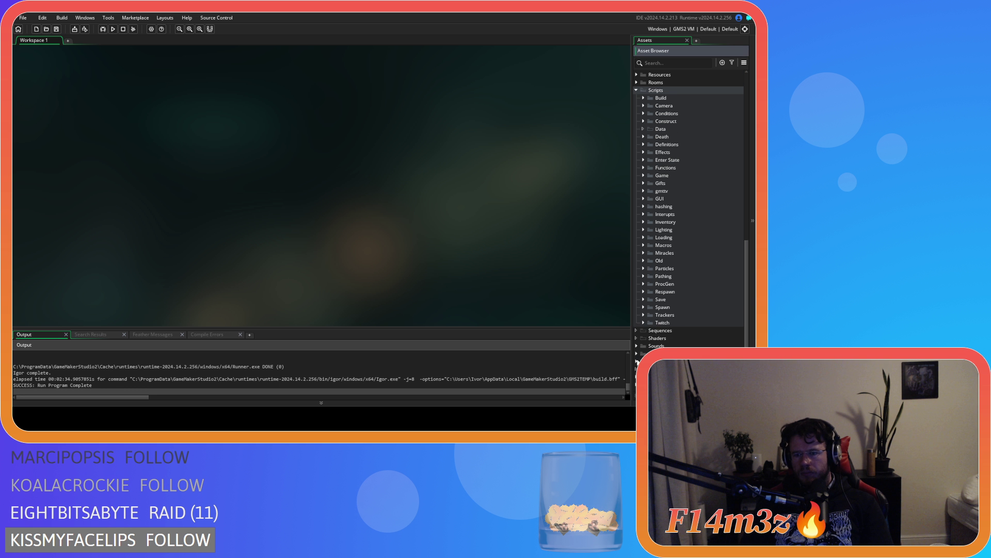
scroll(638, 347, "down", 1)
scroll(689, 207, "up", 1)
left_click(644, 322)
Open sc_twitch_func and search the project for is_chatter_present
double_click(660, 336)
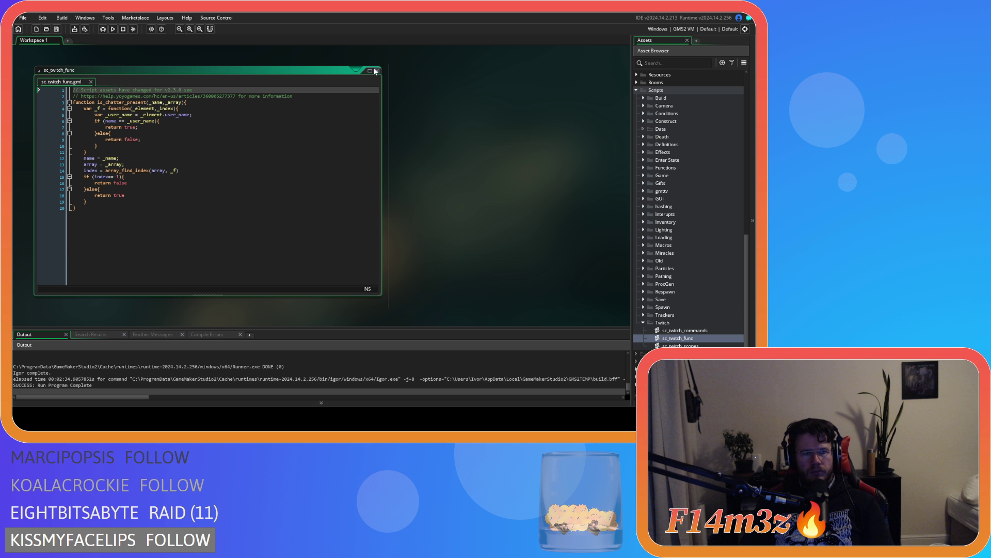
mouse_move(159, 170)
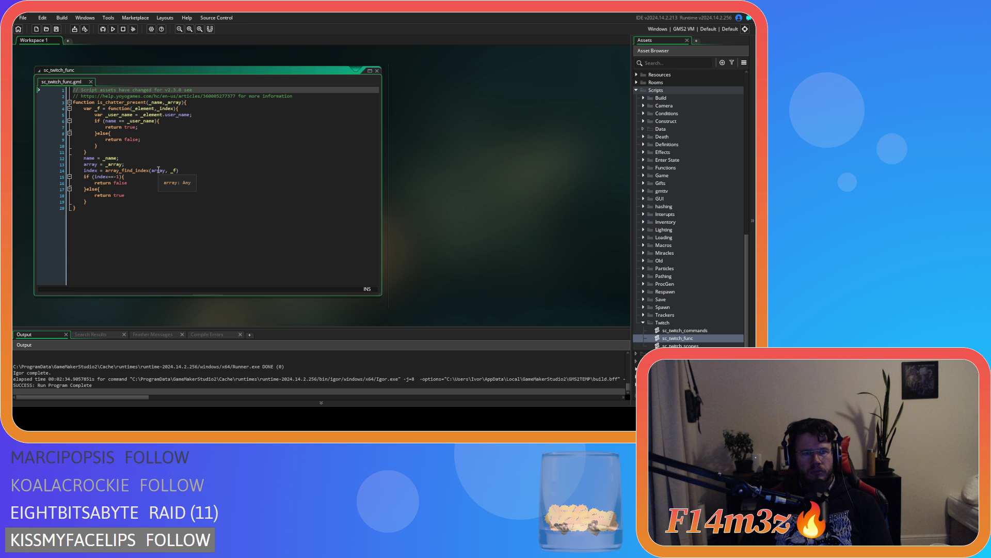
double_click(122, 102)
key("ctrl+f")
key("Return")
Open the ob_menu Create match at line 136 and read the surrounding chatters callback code
double_click(60, 366)
left_click(449, 158)
mouse_move(439, 155)
scroll(439, 154, "up", 4)
scroll(438, 154, "up", 8)
scroll(443, 203, "up", 6)
scroll(442, 207, "up", 8)
scroll(442, 207, "down", 13)
scroll(442, 207, "down", 11)
Search ob_menu's Create code for 'response', stepping back to the parameter on line 130
double_click(373, 171)
key("ctrl+f")
left_click(583, 100)
left_click(584, 100)
left_click(584, 100)
left_click(584, 100)
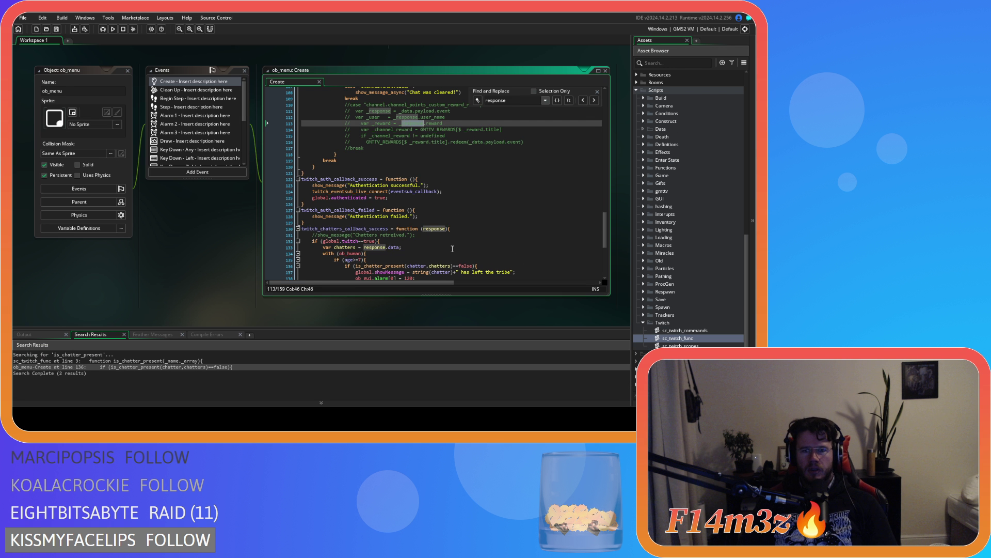
key("Escape")
left_click(426, 224)
Close the ob_menu editors and move through the Game objects list to ob_empty
key("ctrl+w")
scroll(689, 207, "up", 10)
left_click(674, 190)
key("Up")
key("Up")
key("Up")
key("Up")
key("Up")
key("Up")
key("Down")
key("Down")
key("Down")
key("Down")
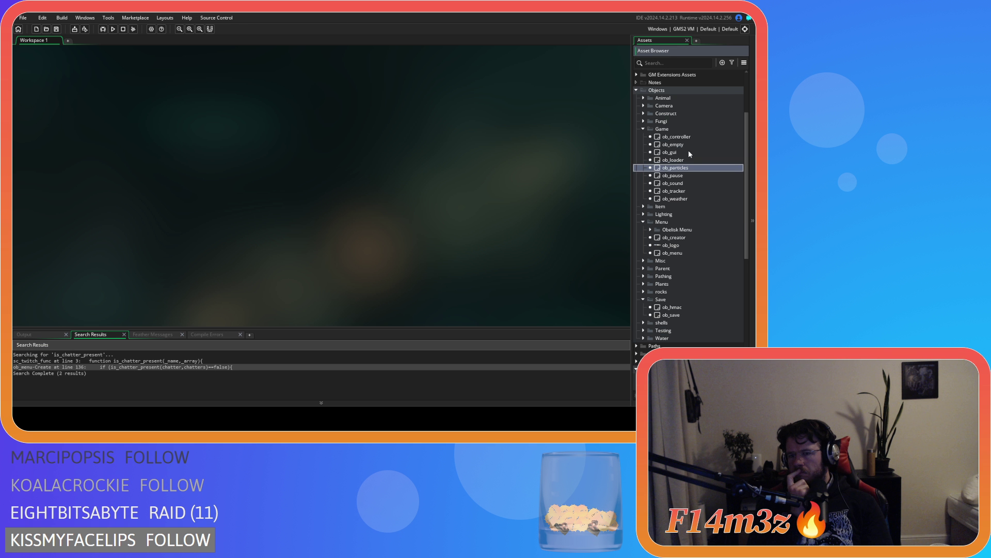
scroll(703, 195, "down", 3)
scroll(704, 195, "down", 8)
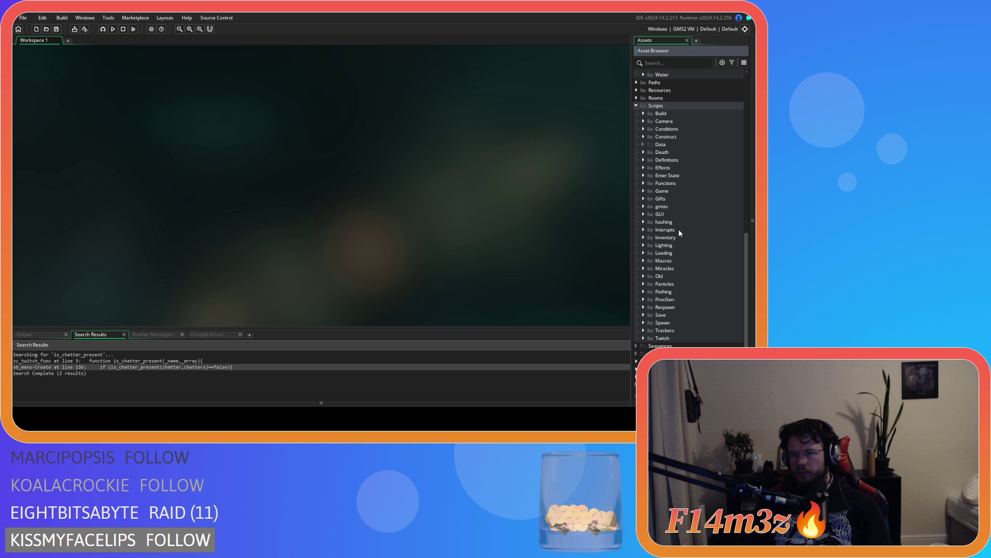
left_click(643, 253)
scroll(645, 252, "down", 5)
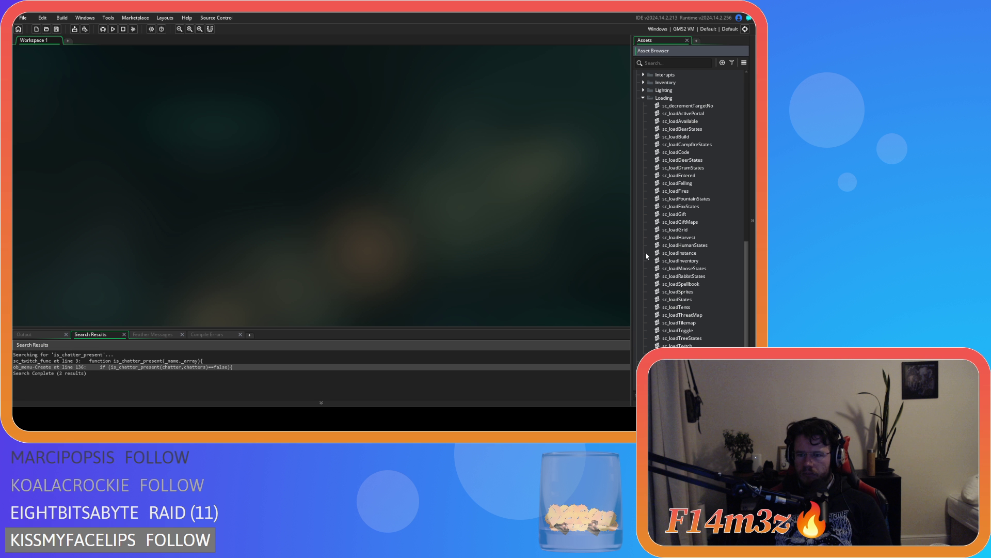
double_click(676, 344)
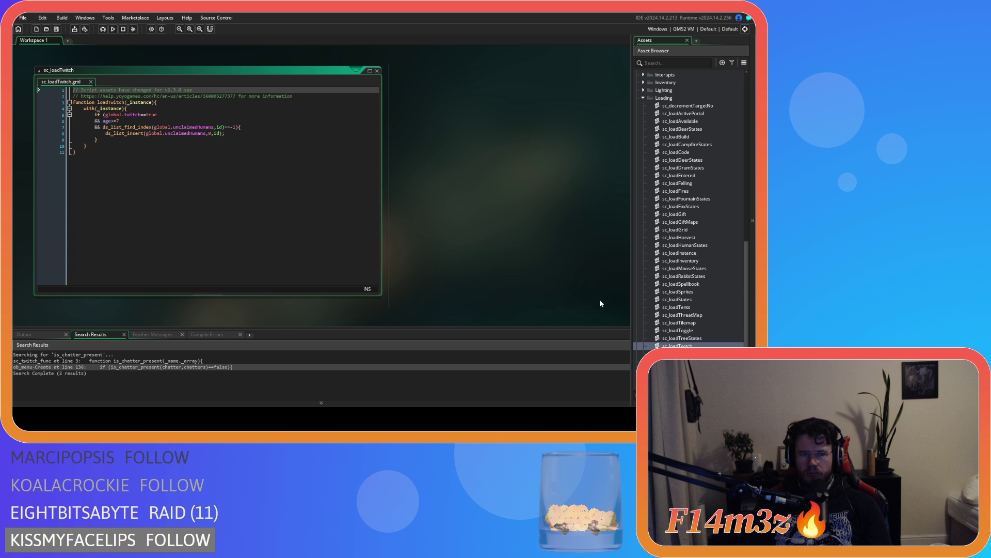
left_click(377, 72)
scroll(644, 119, "up", 1)
scroll(638, 232, "up", 10)
scroll(639, 227, "up", 6)
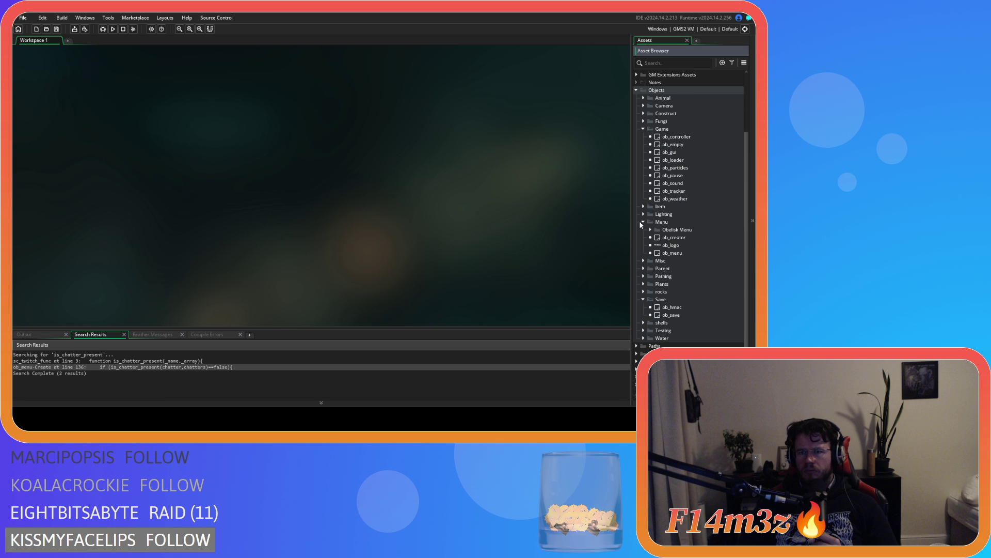
Open ob_gui's Draw GUI code, enlarge its window and uncomment the Twitch debug lines
double_click(670, 151)
left_click_drag(508, 205, 508, 325)
scroll(400, 234, "down", 20)
scroll(400, 234, "down", 4)
mouse_move(564, 181)
left_mouse_down()
mouse_move(323, 181)
mouse_move(560, 181)
left_mouse_up()
key("ctrl+shift+k")
Replace the ds_list_size argument on line 131 with global.twitch, save, and run the game
left_click(498, 181)
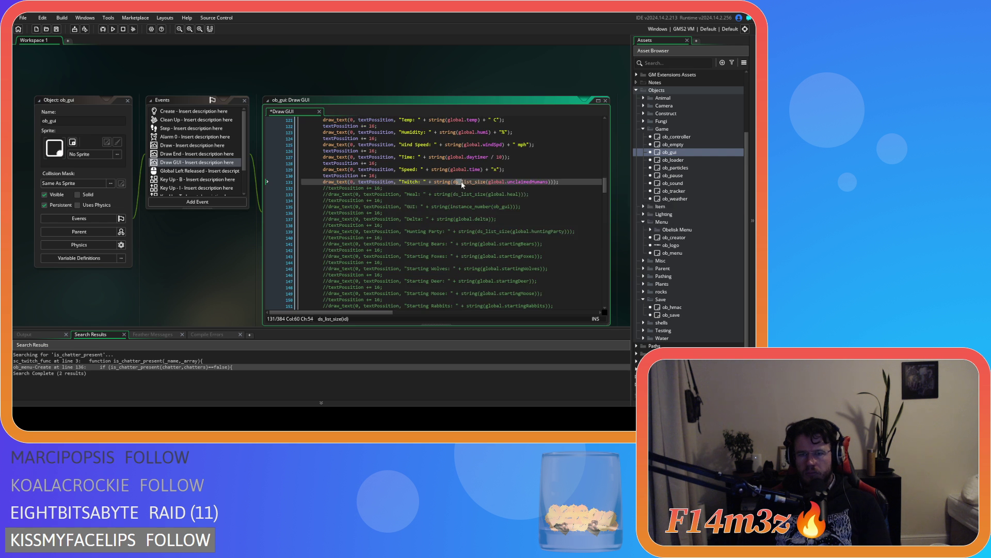
left_click_drag(501, 183, 553, 181)
key("BackSpace")
type("global.twitch")
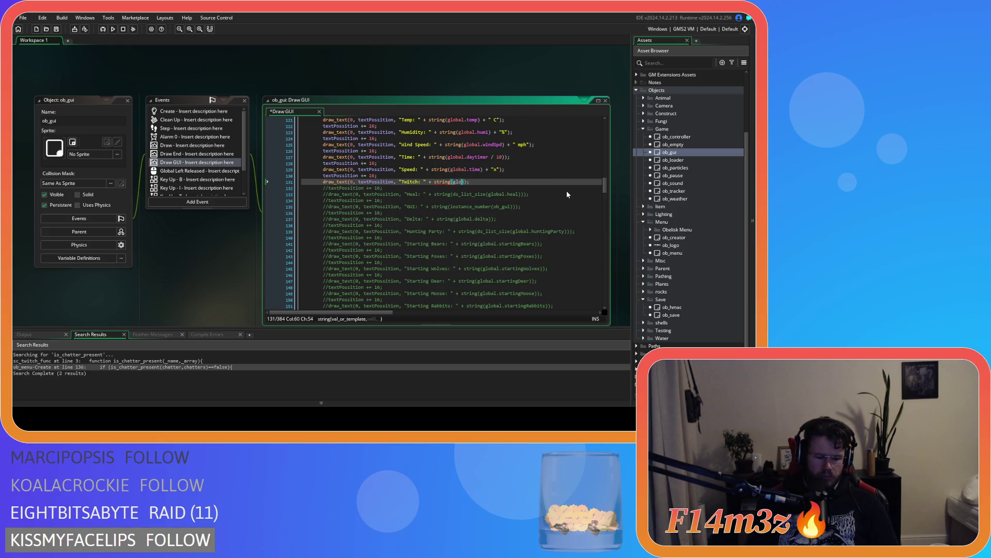
key("ctrl+s")
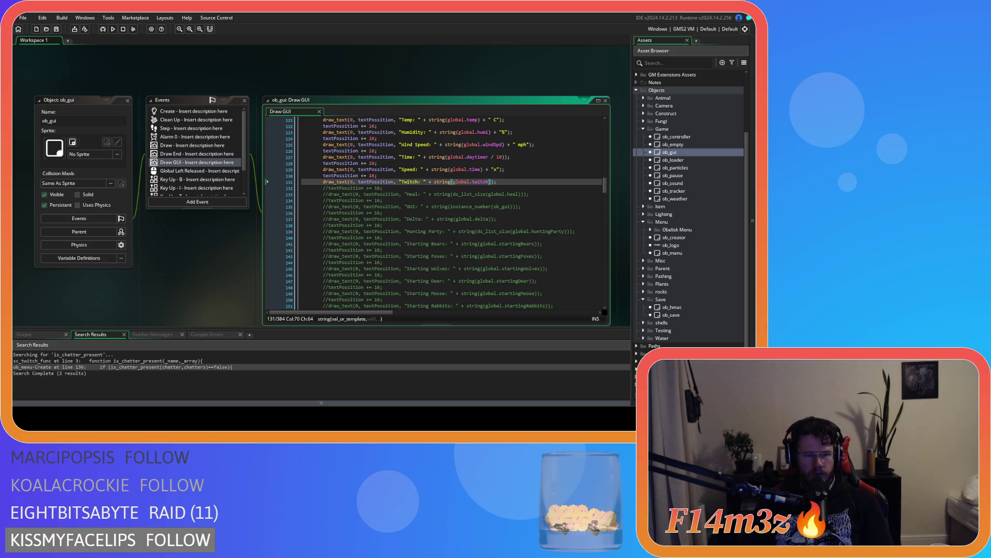
left_click(462, 175)
key("F5")
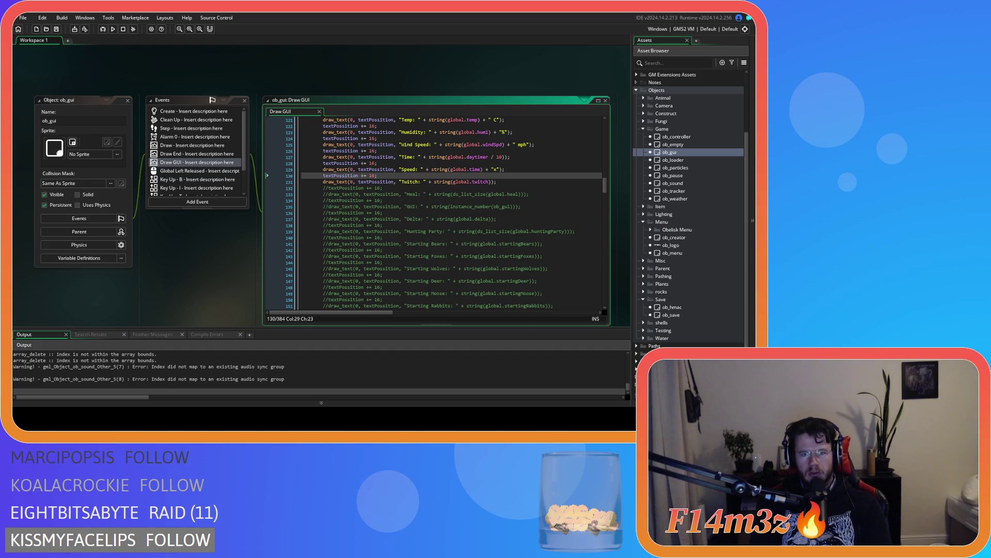
In the running game, back out of the Twitch options, quickload the save, quit with Y, and reload it
key("alt+Tab")
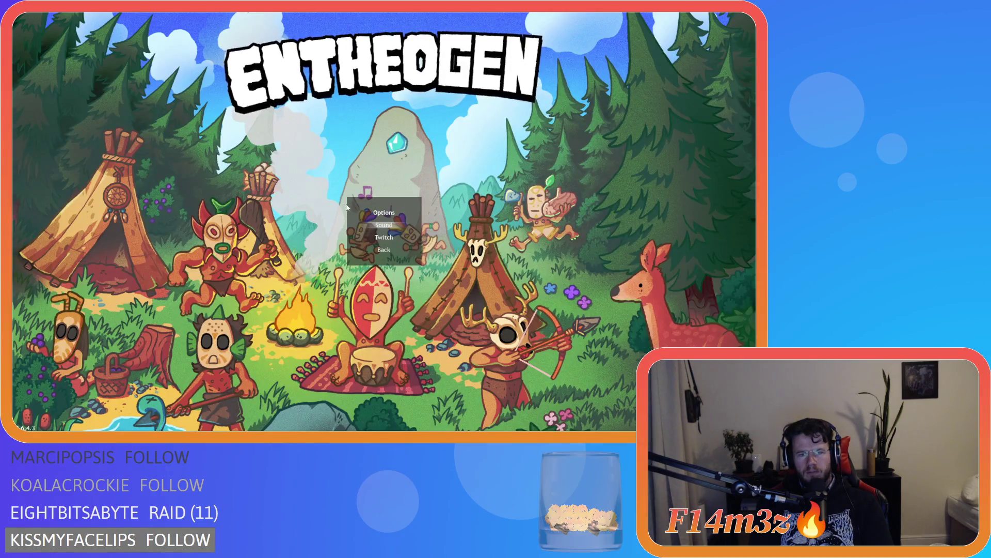
key("Down")
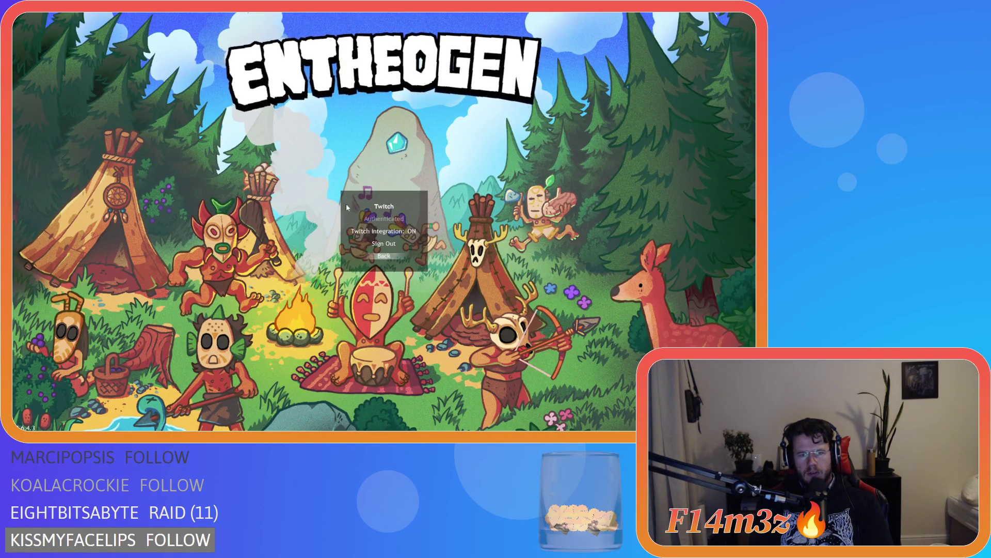
key("Escape")
key("Escape")
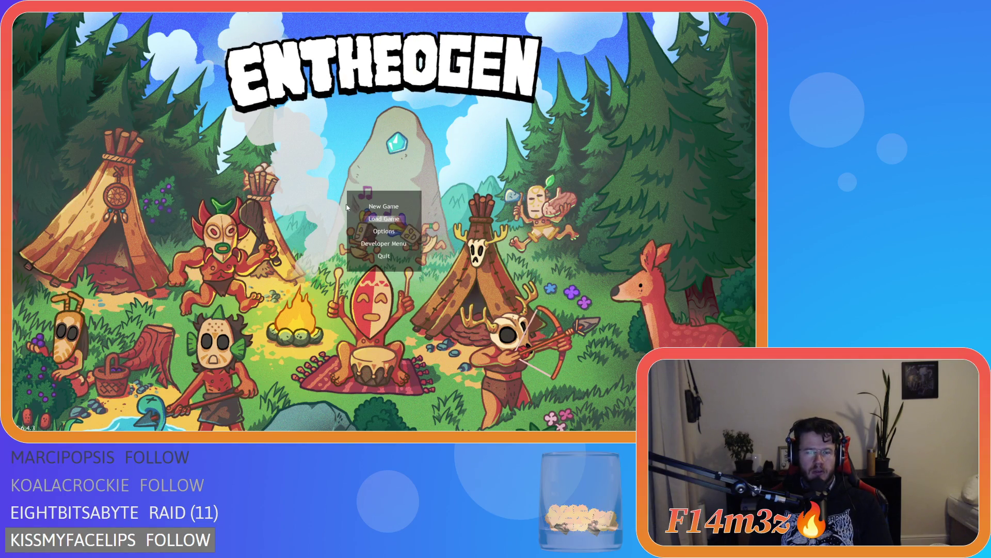
key("Return")
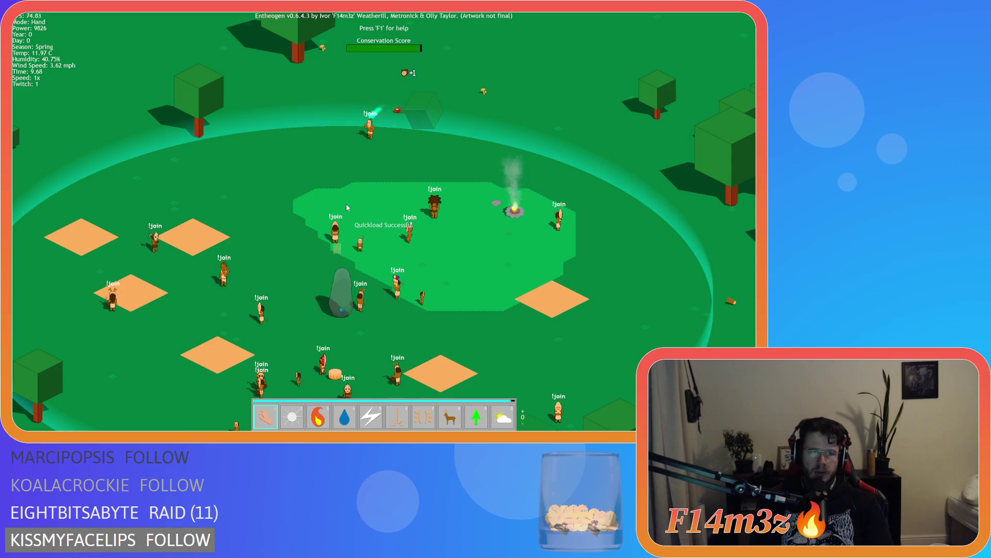
key("Escape")
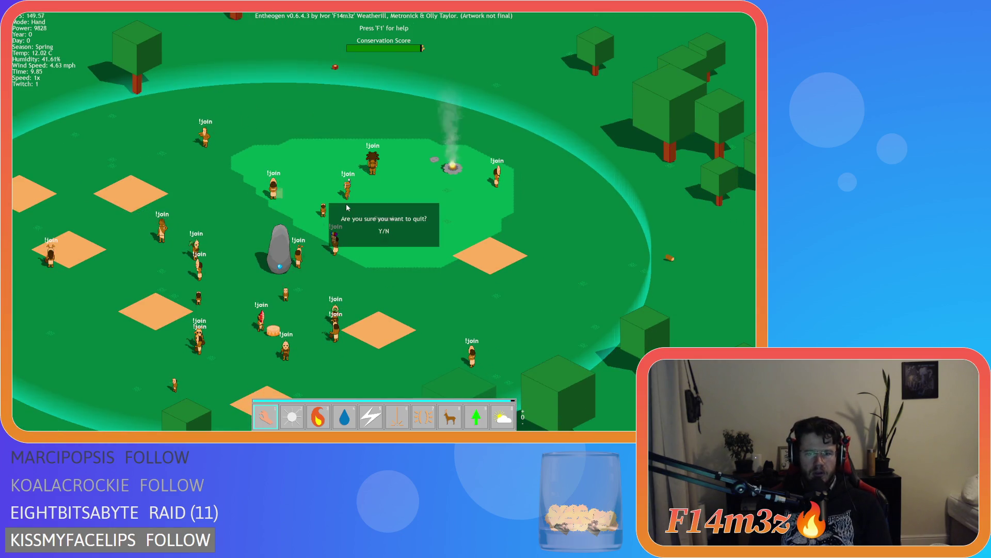
key("y")
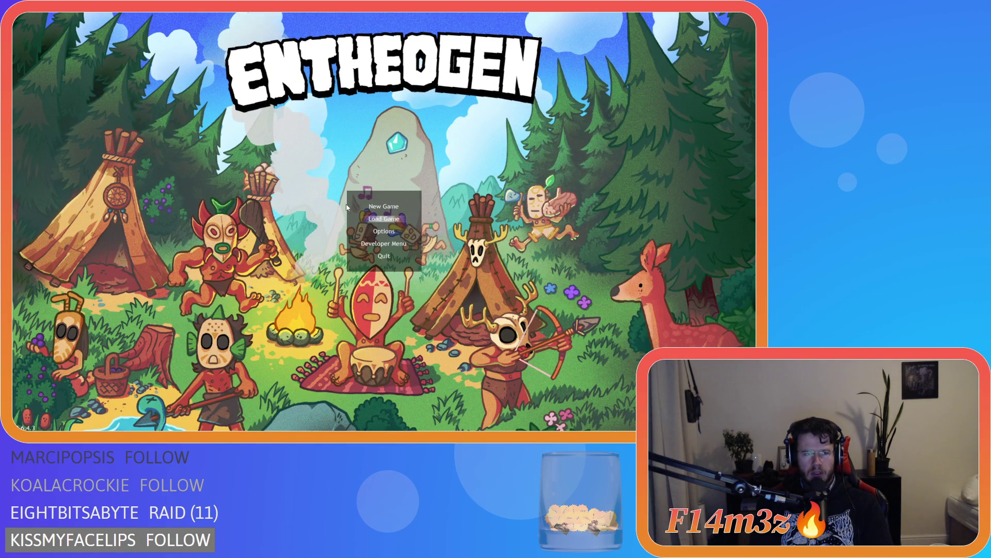
key("Return")
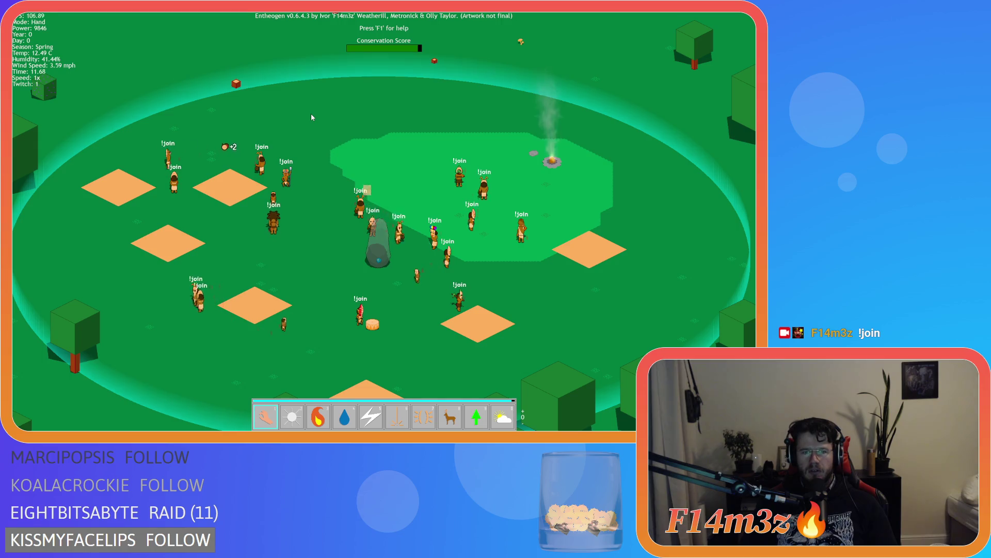
Quit the session, close the game, and select Draw GUI Twitch debug lines 130–131
key("Escape")
key("Return")
key("Escape")
left_click_drag(496, 182, 325, 179)
Comment out Draw GUI lines 130–131 with Ctrl+K, then close all workspace windows
key("ctrl+k")
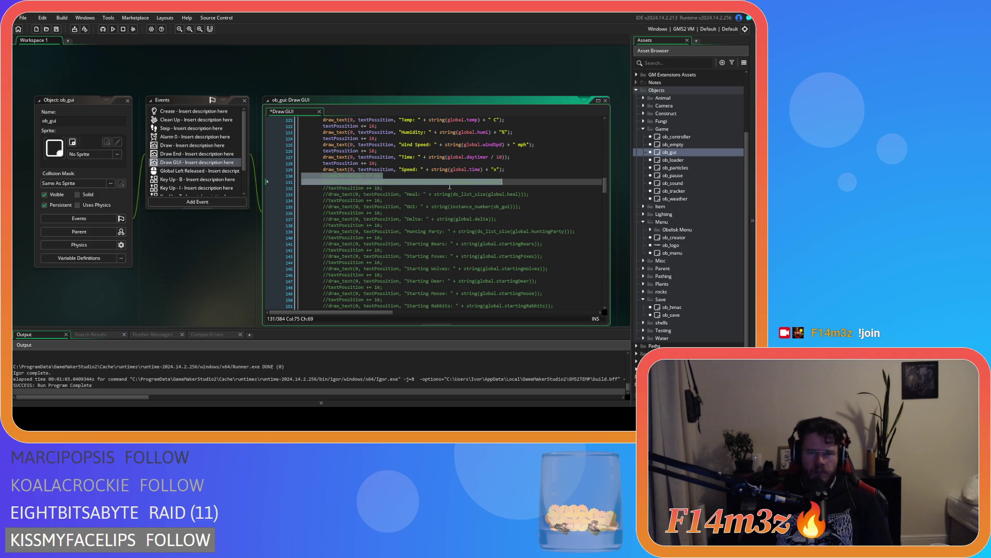
left_click(447, 181)
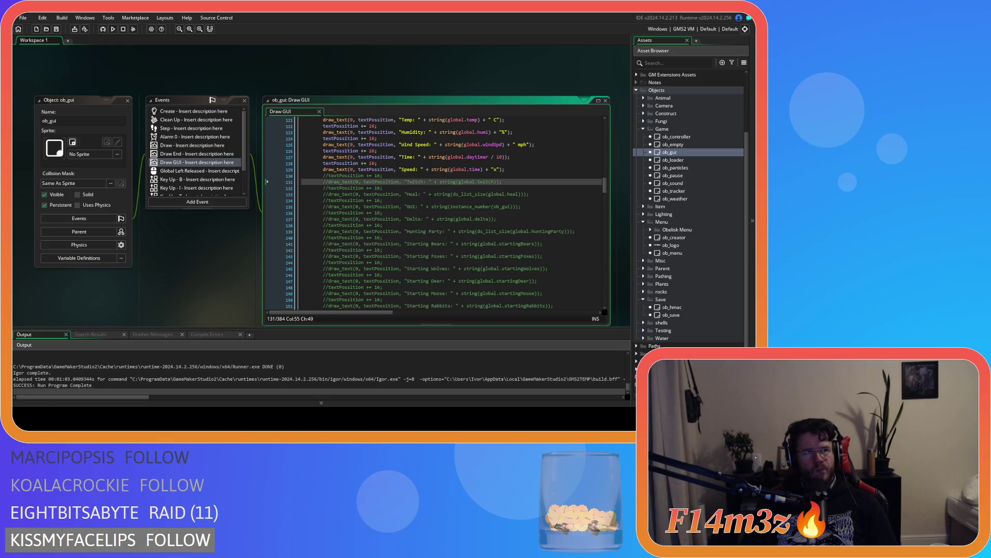
left_click(345, 206)
right_click(243, 62)
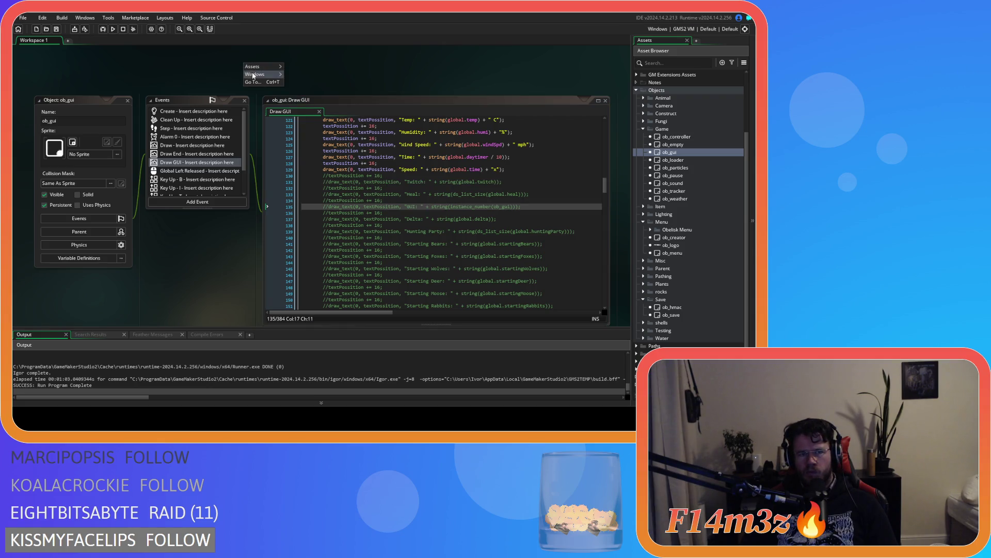
left_click(302, 82)
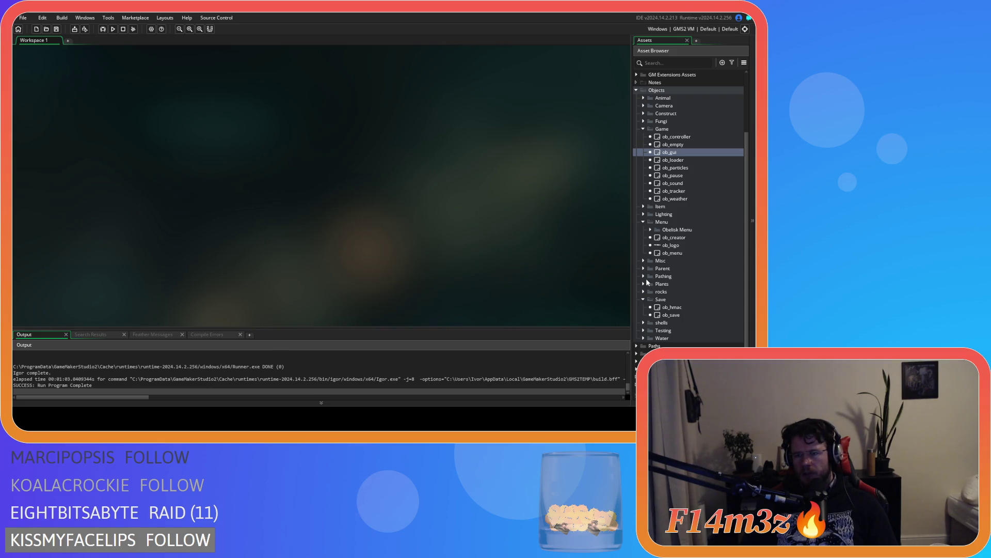
Open ob_save and move its Key Press - F6 event tab after Key Press - F5
scroll(646, 277, "down", 2)
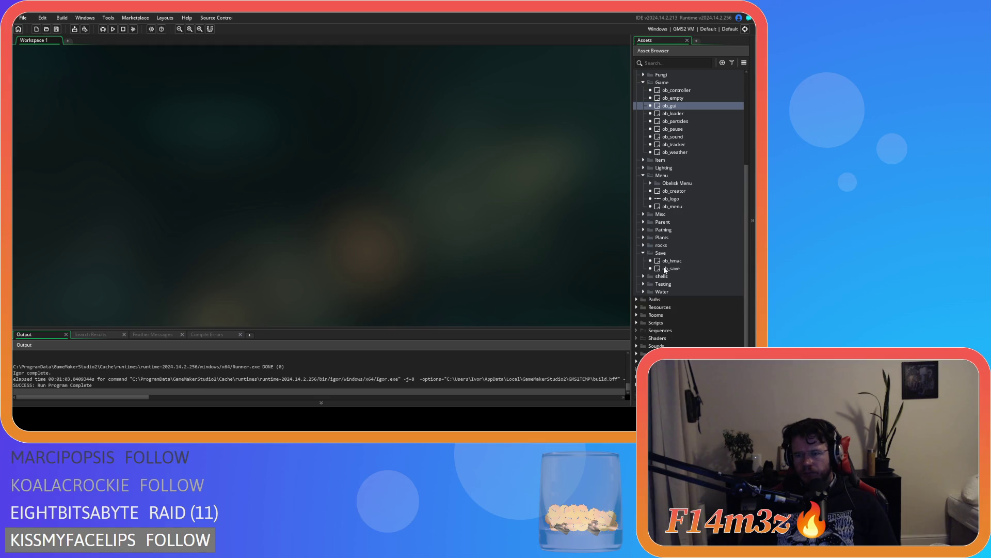
double_click(665, 269)
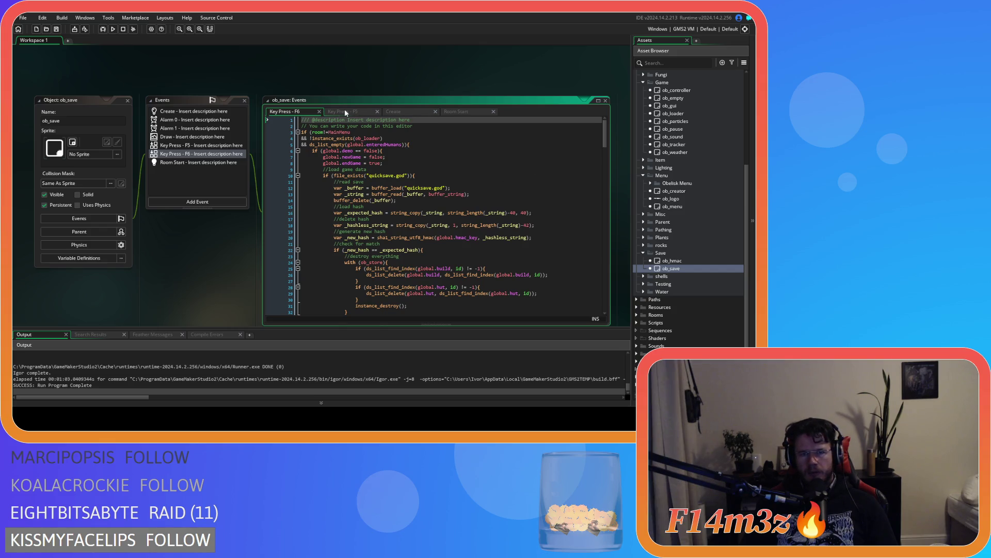
left_click_drag(323, 112, 364, 111)
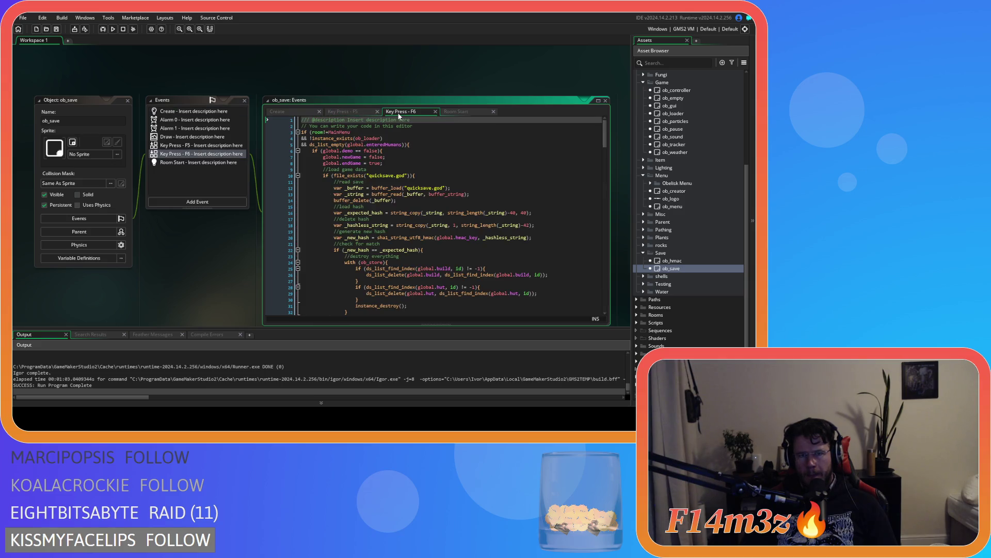
left_click(399, 112)
Review the Key Press - F6 code, then close all editor windows
mouse_move(605, 144)
left_mouse_down()
mouse_move(586, 294)
mouse_move(580, 280)
mouse_move(574, 293)
left_mouse_up()
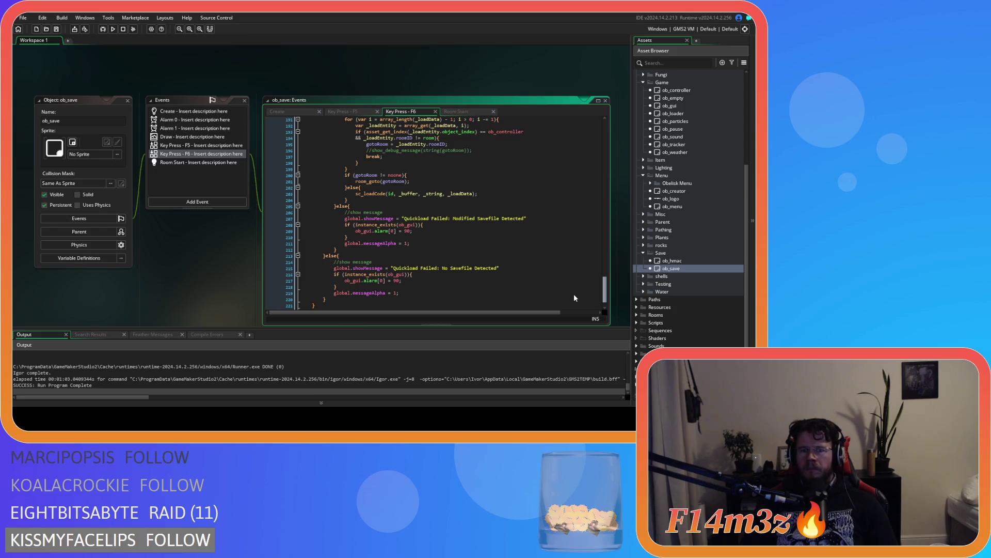
scroll(574, 298, "up", 6)
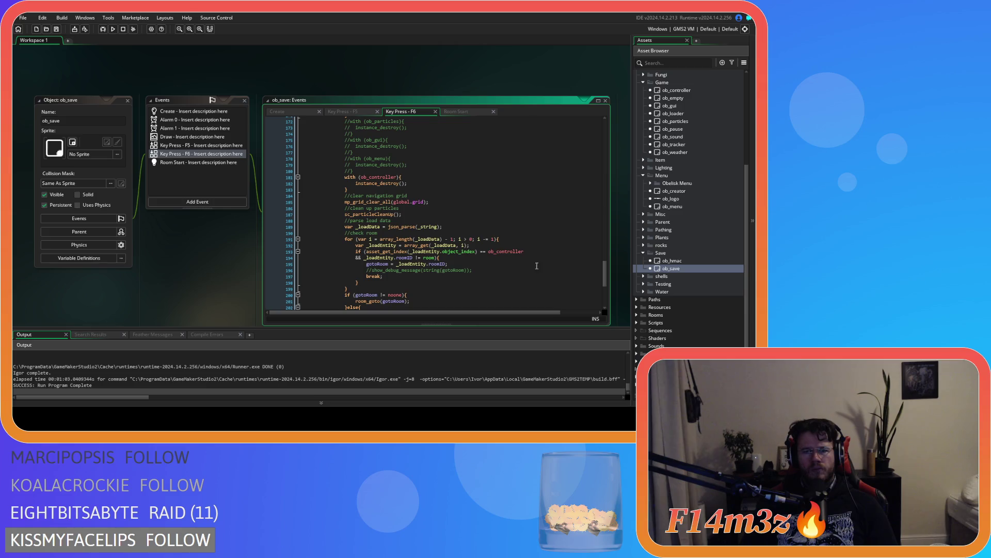
mouse_move(221, 279)
left_click(254, 296)
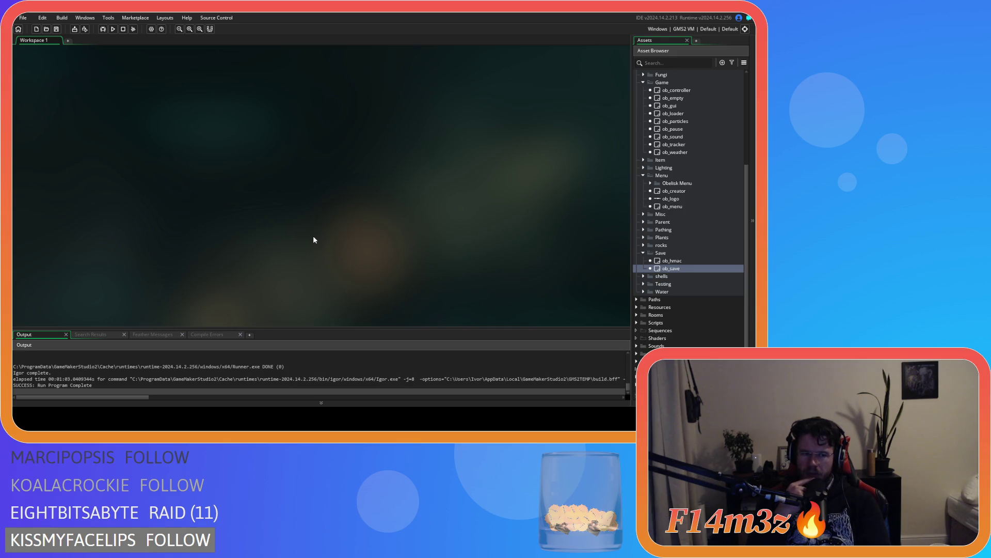
Build and run Entheogen with F5, then switch to the launched game window
key("F5")
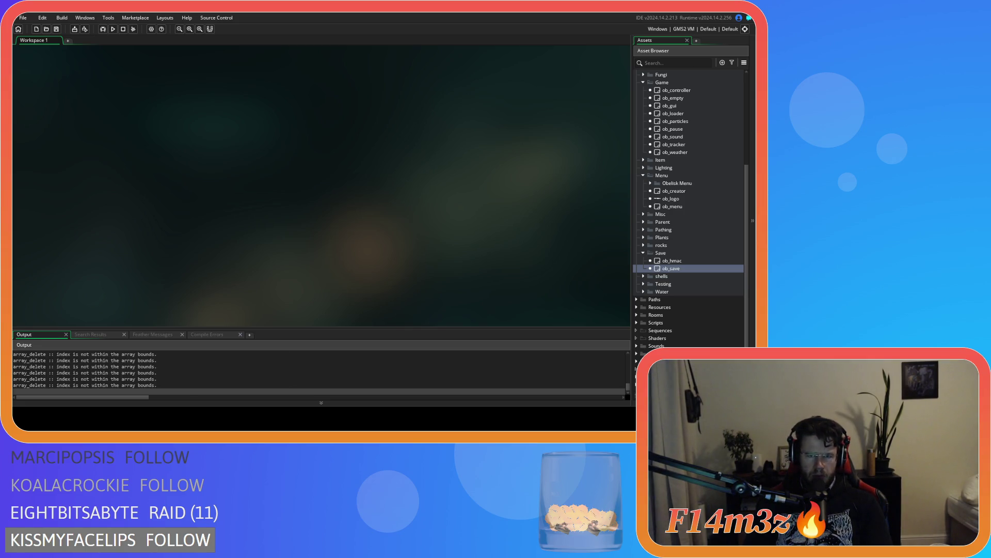
key("alt+Tab")
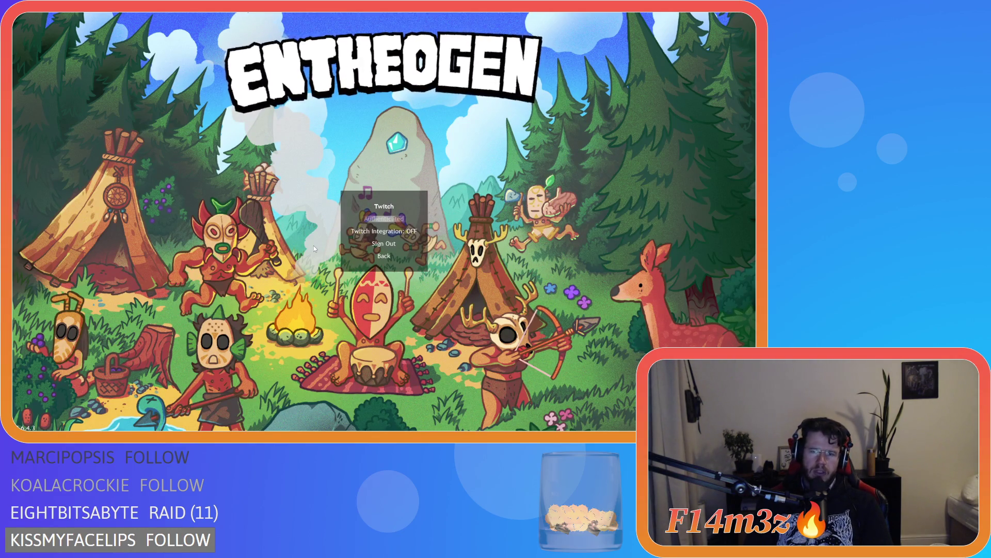
Turn Twitch Integration ON, return to the main menu, and load the saved game
key("Return")
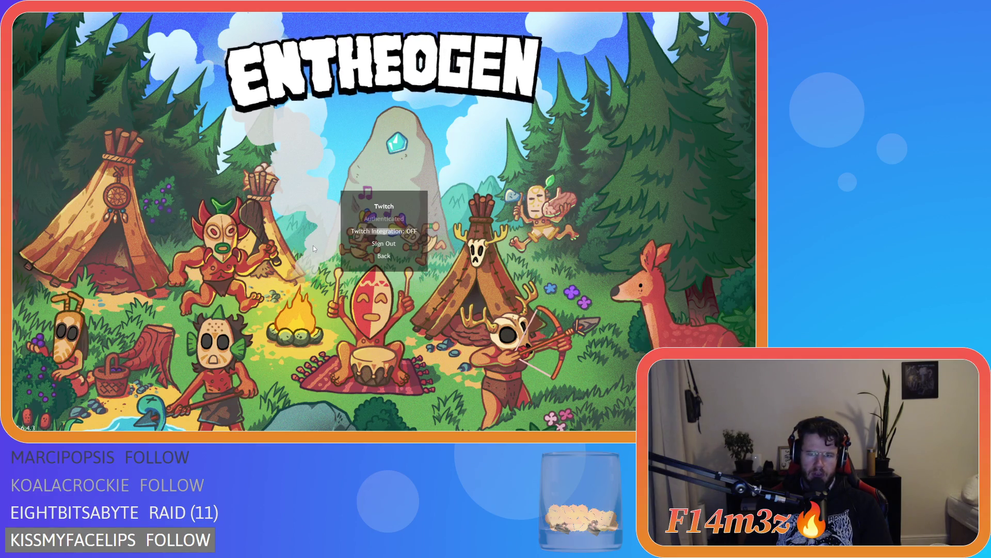
key("Escape")
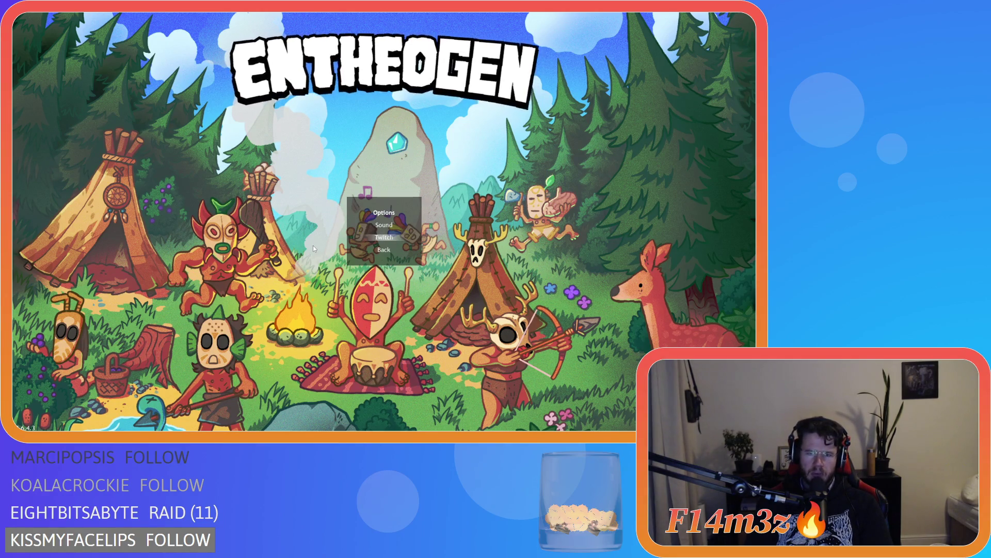
key("Down")
key("Return")
key("Up")
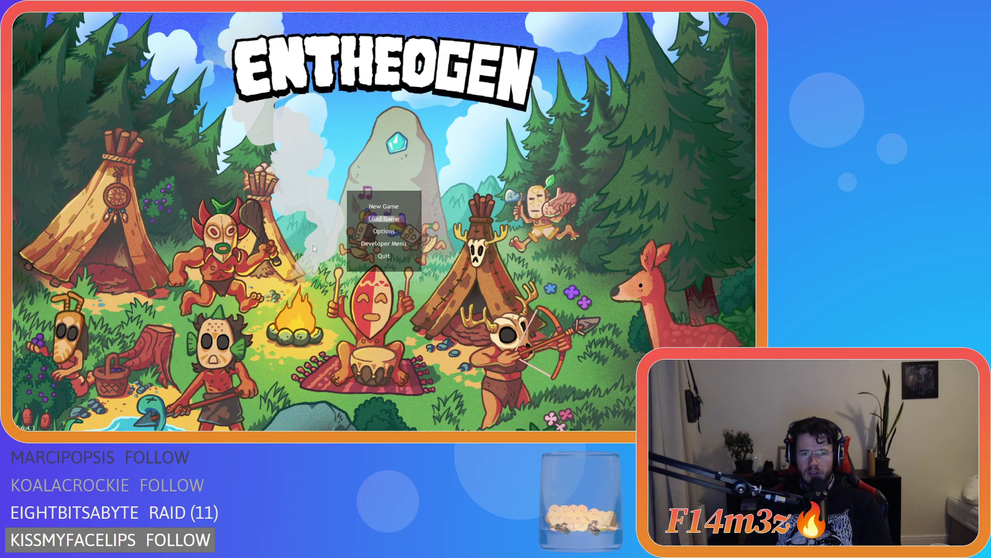
key("Return")
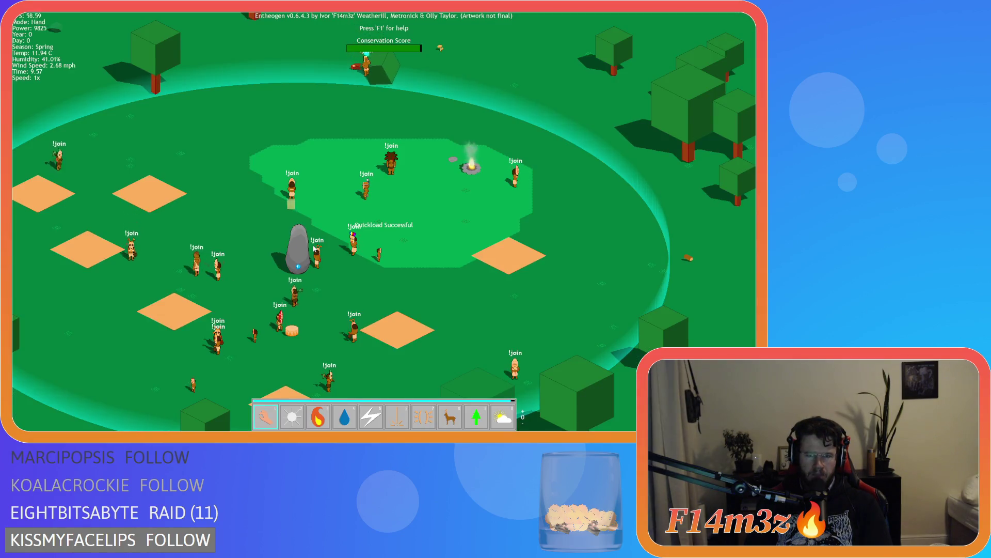
Quit the session with Y, load the save again, and quit once more
key("Escape")
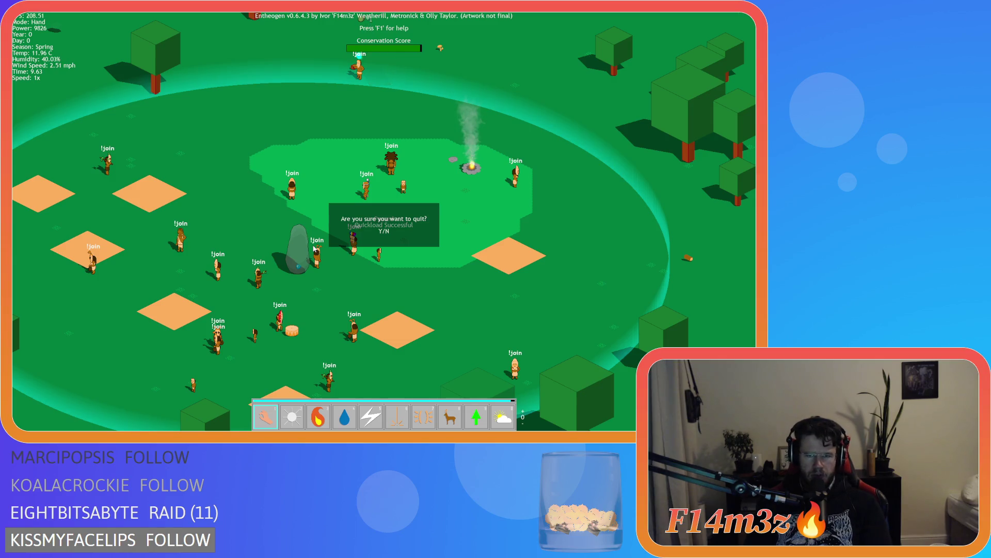
key("y")
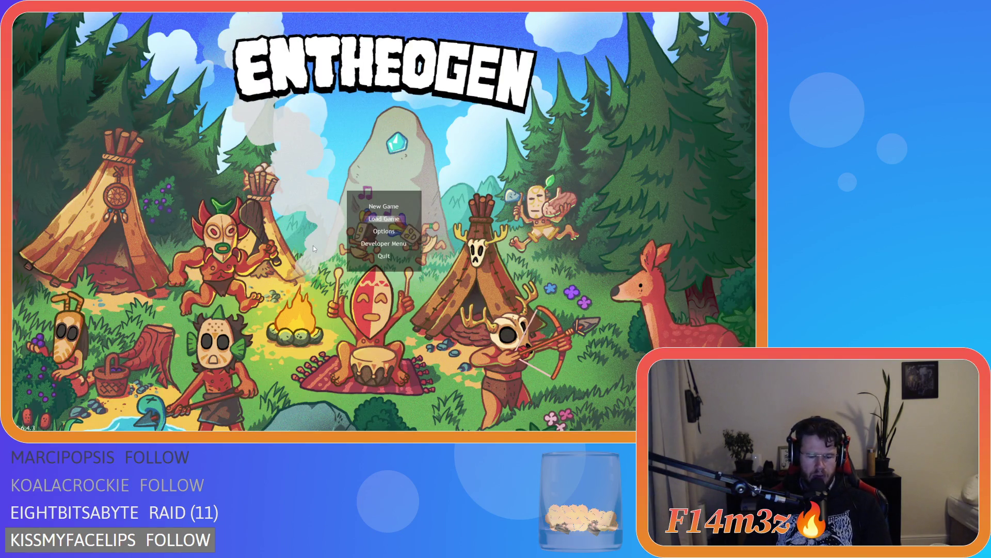
key("Return")
key("Escape")
key("y")
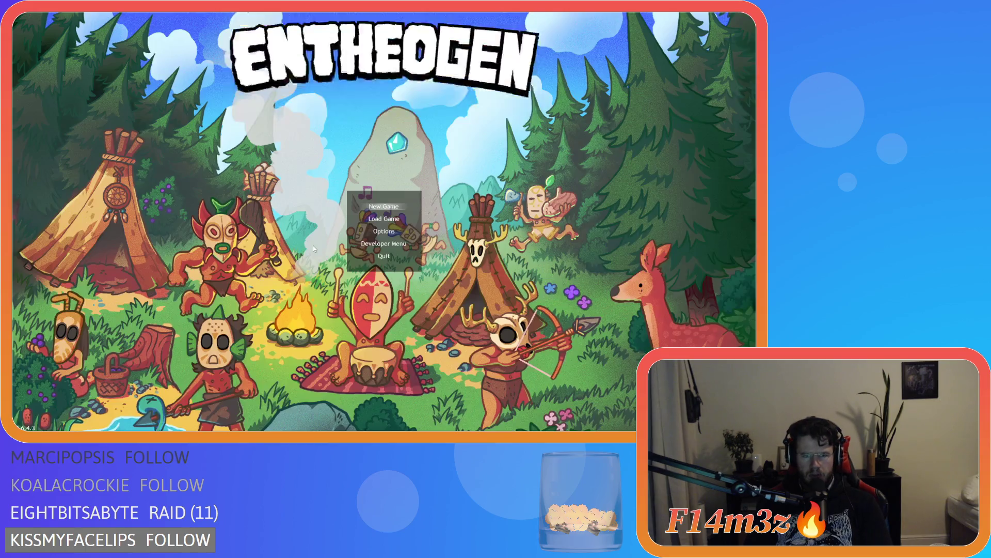
Open the Twitch settings menu, then close the game with Alt+F4 and return to GameMaker
key("Down")
key("Down")
key("Return")
key("Return")
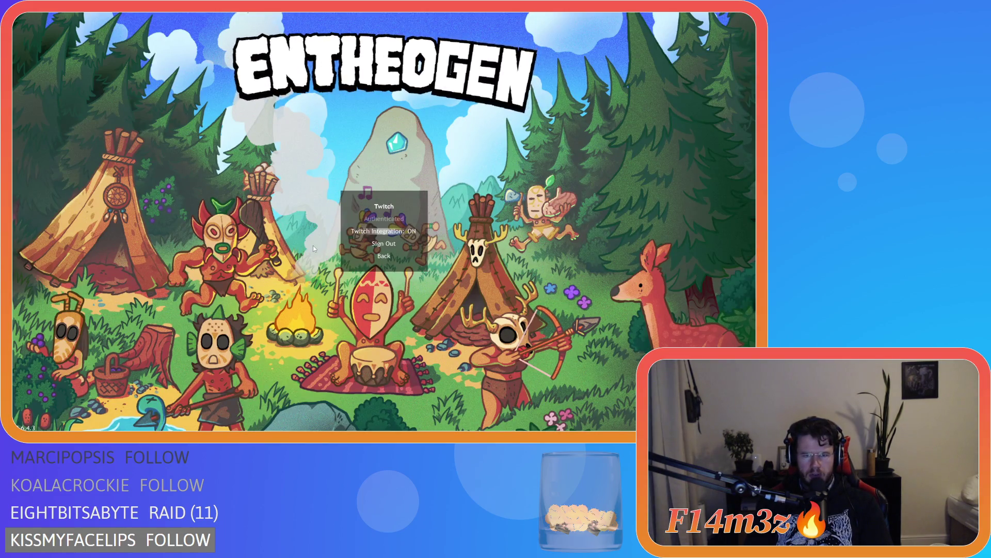
key("Down")
key("Down")
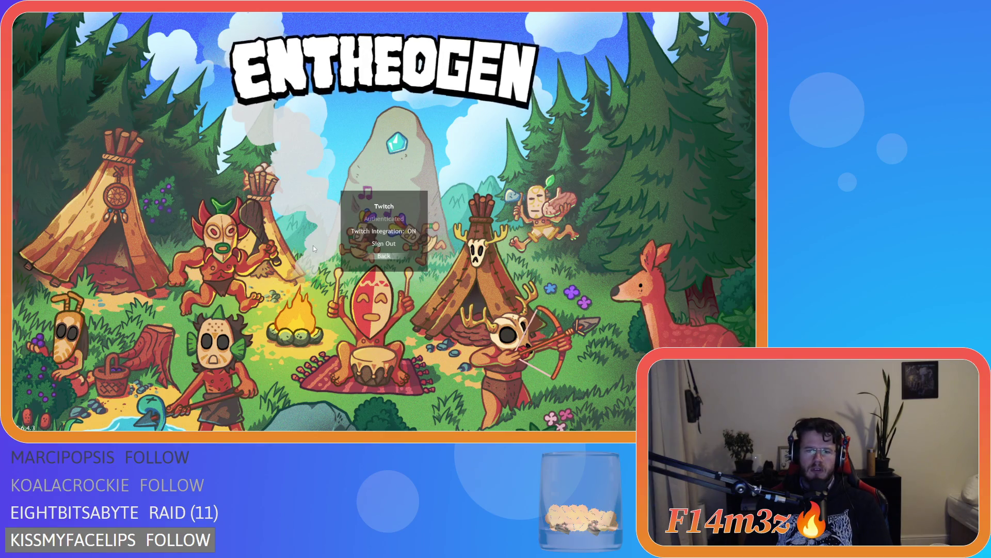
key("alt+F4")
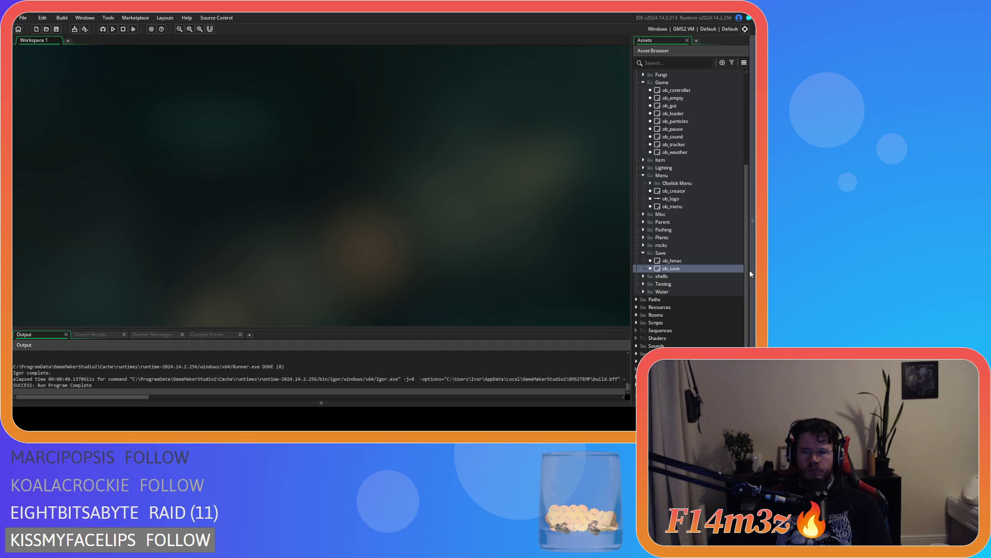
scroll(691, 230, "down", 1)
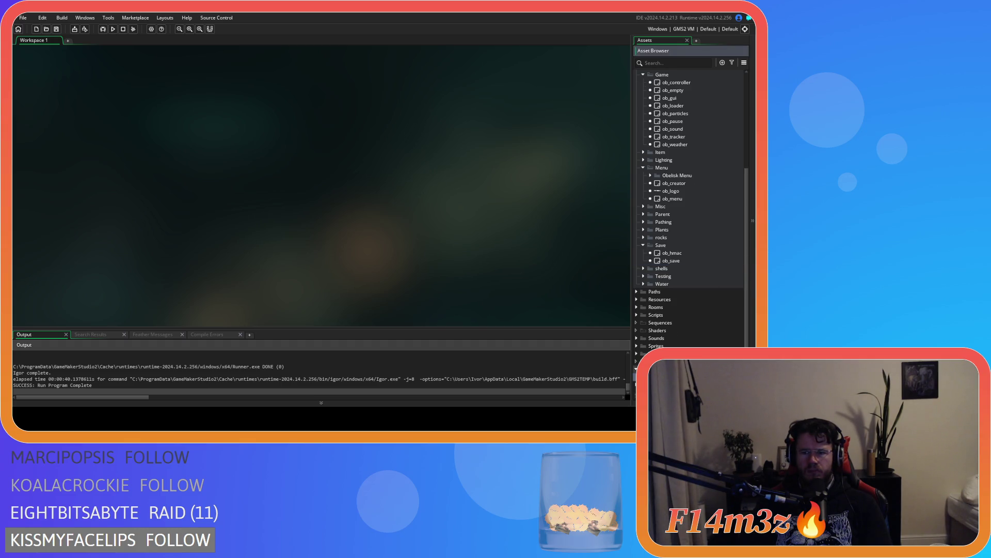
scroll(641, 304, "up", 1)
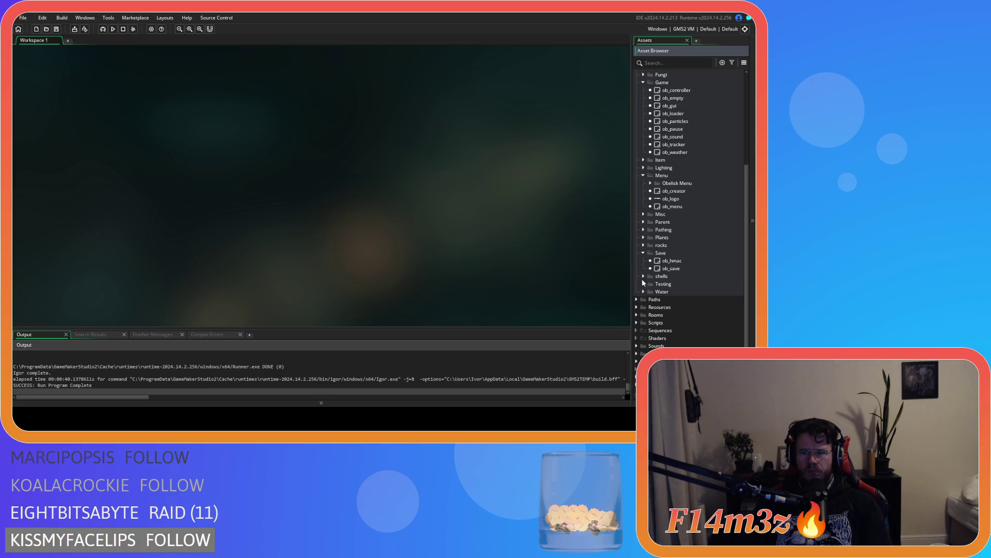
Expand Scripts, open sc_twitch_func and sc_twitch_commands, then close both
left_click(637, 321)
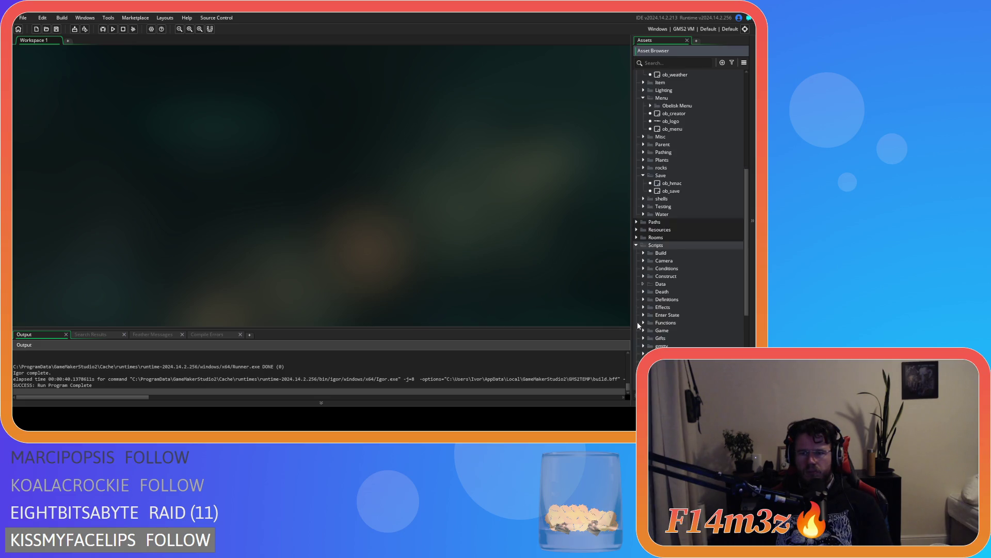
scroll(641, 323, "down", 1)
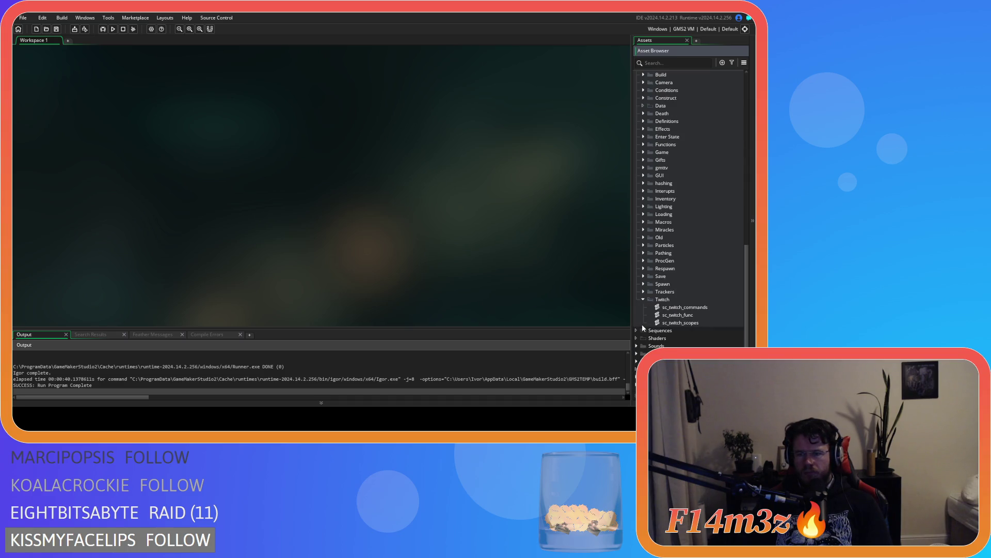
double_click(703, 311)
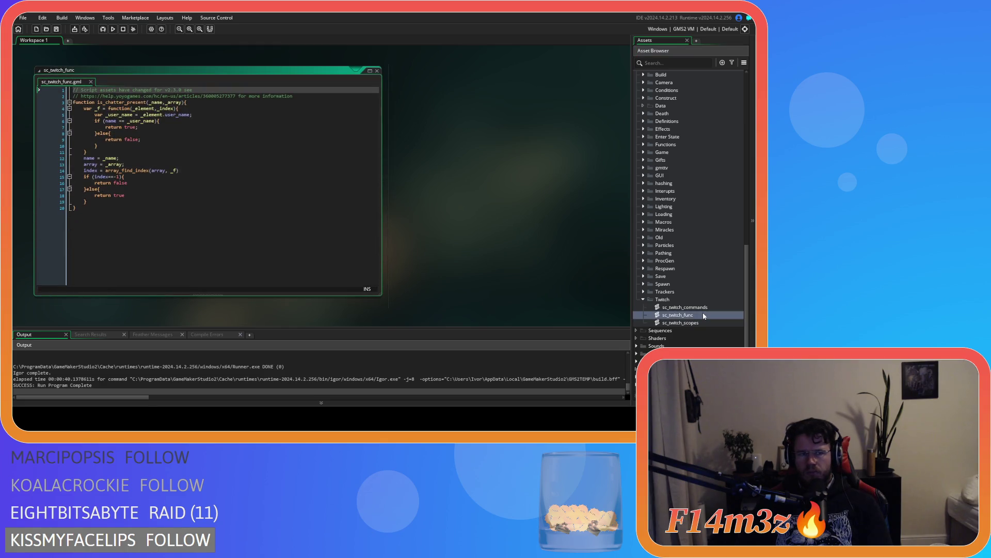
double_click(704, 308)
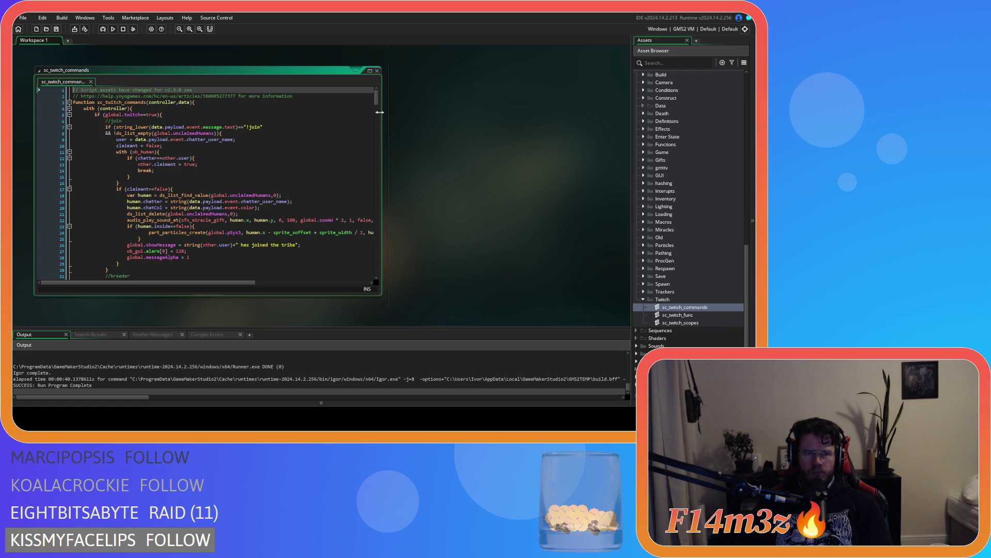
left_click(377, 70)
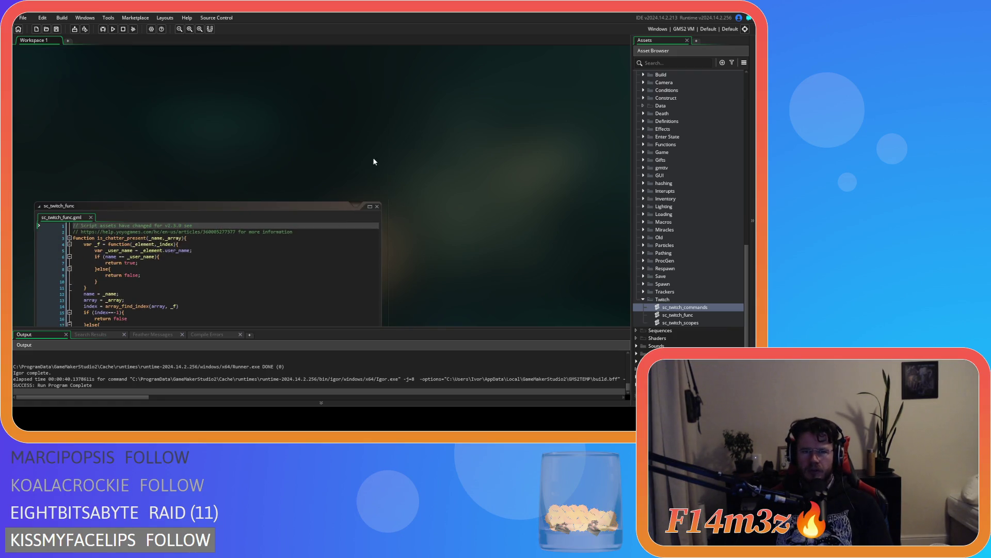
left_click(377, 206)
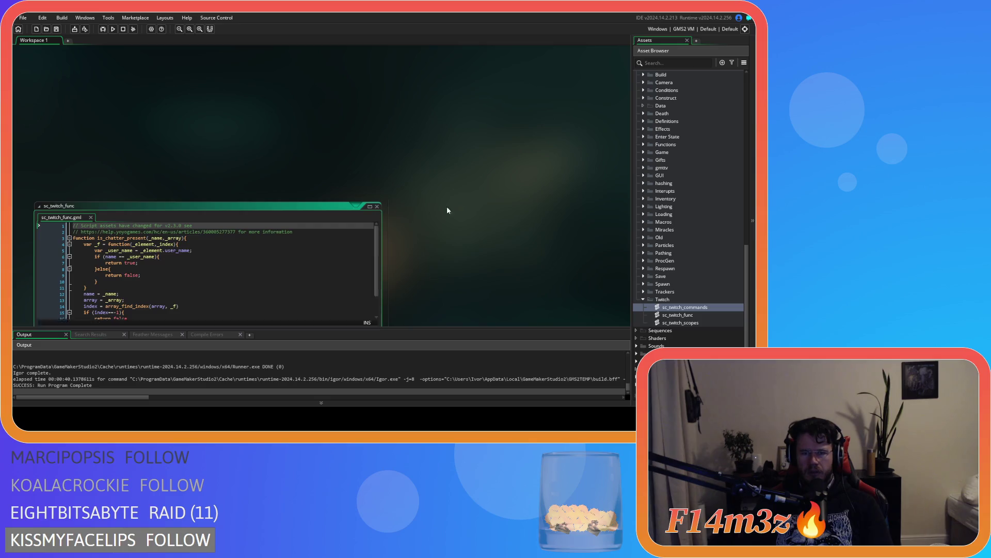
Reopen sc_twitch_commands, scroll through its !join and !progenitor handlers, and close it
double_click(685, 308)
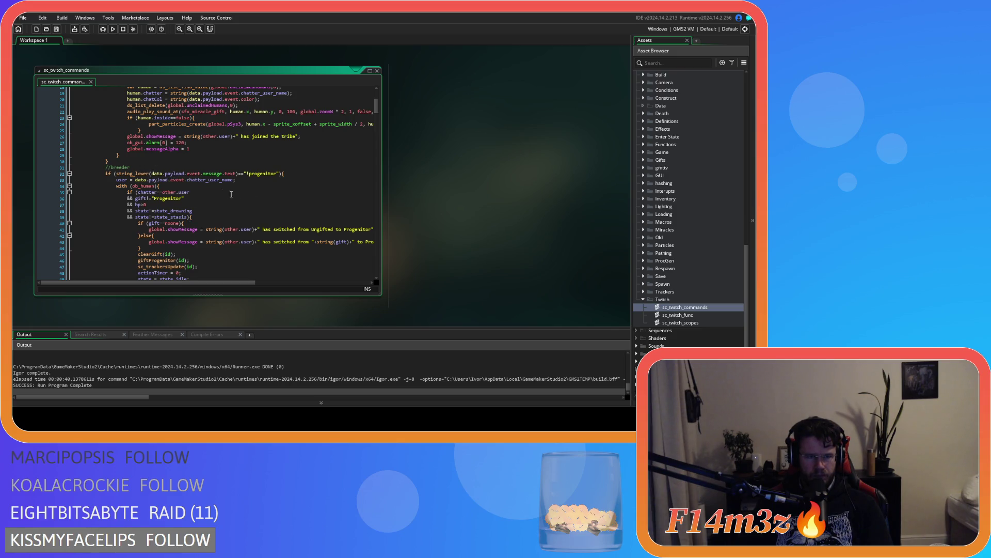
scroll(316, 234, "up", 6)
scroll(293, 217, "down", 4)
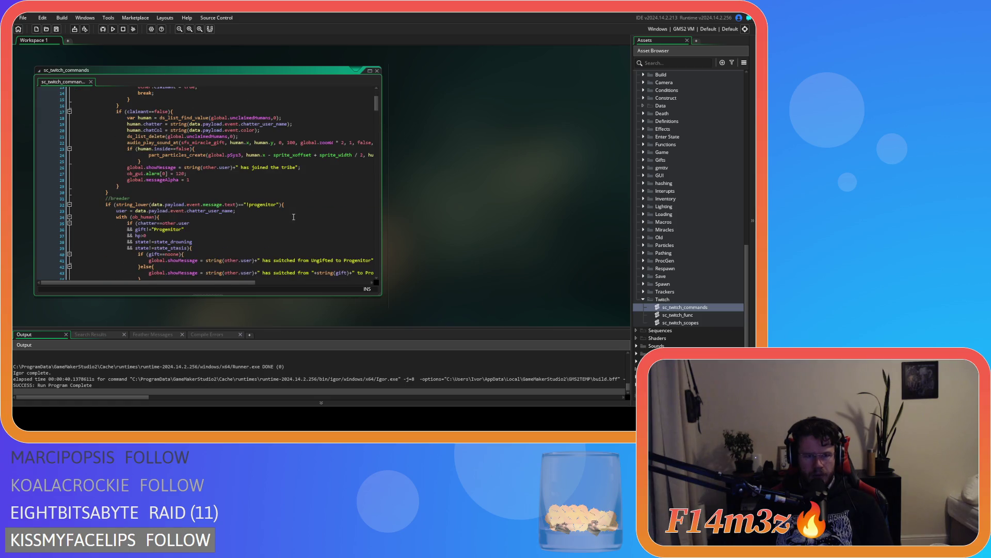
scroll(294, 213, "up", 4)
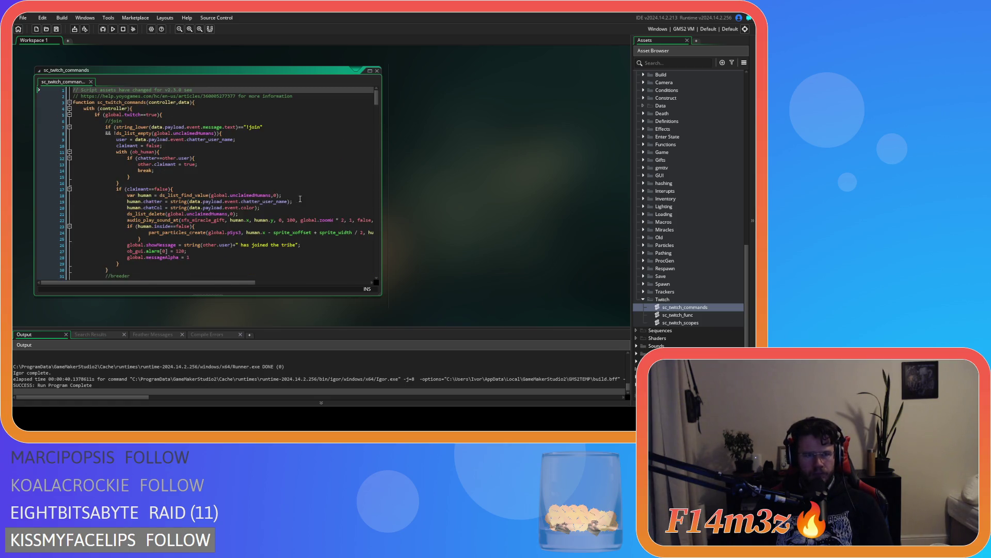
left_click(377, 70)
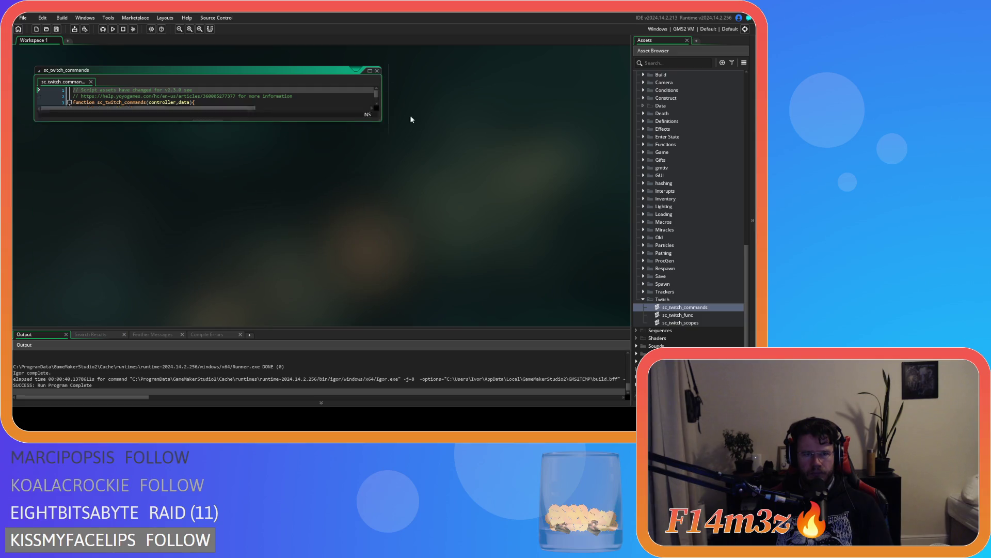
scroll(637, 297, "up", 5)
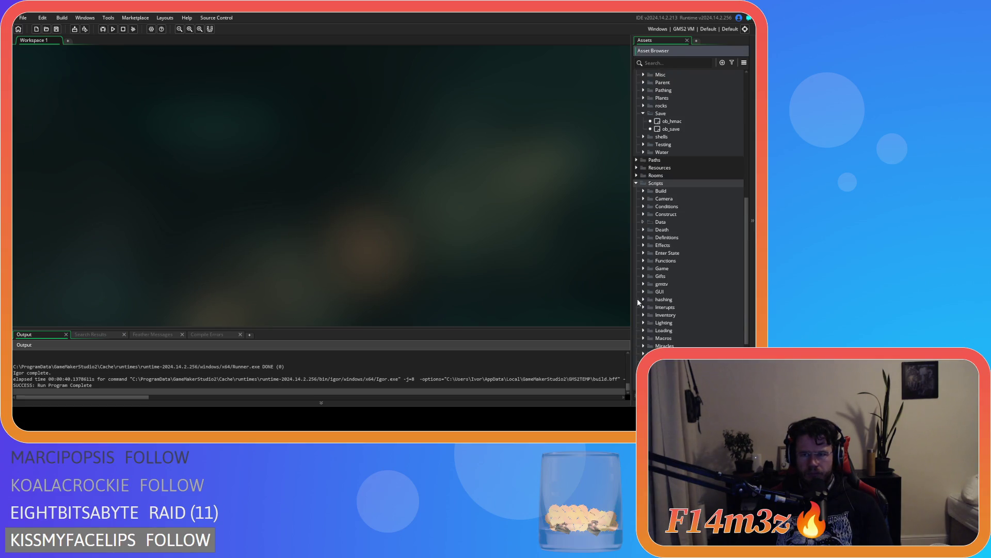
Collapse the Scripts folder so the Game and Menu object folders with ob_menu show
left_click(636, 184)
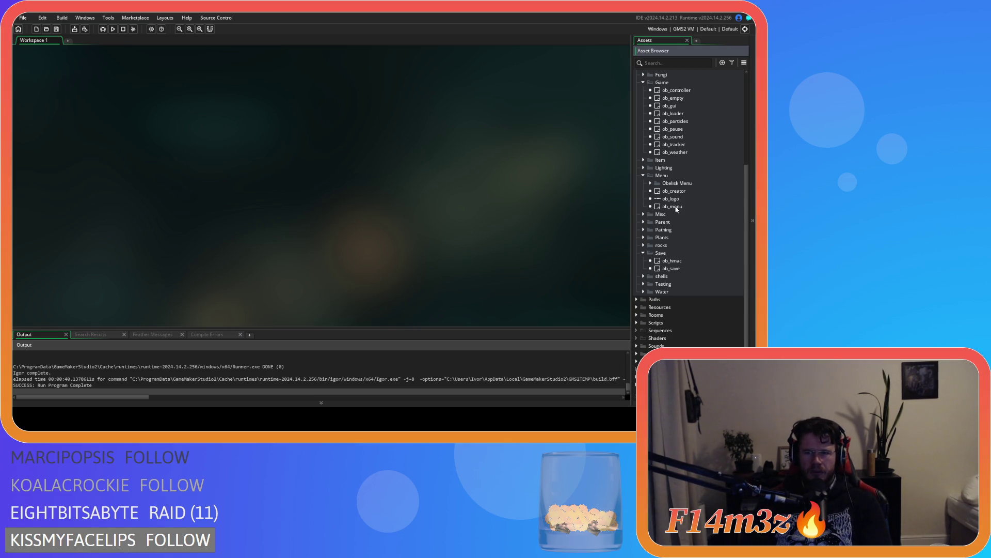
Open ob_menu and read through its Room Start event code
double_click(639, 207)
scroll(196, 155, "down", 5)
left_click(185, 191)
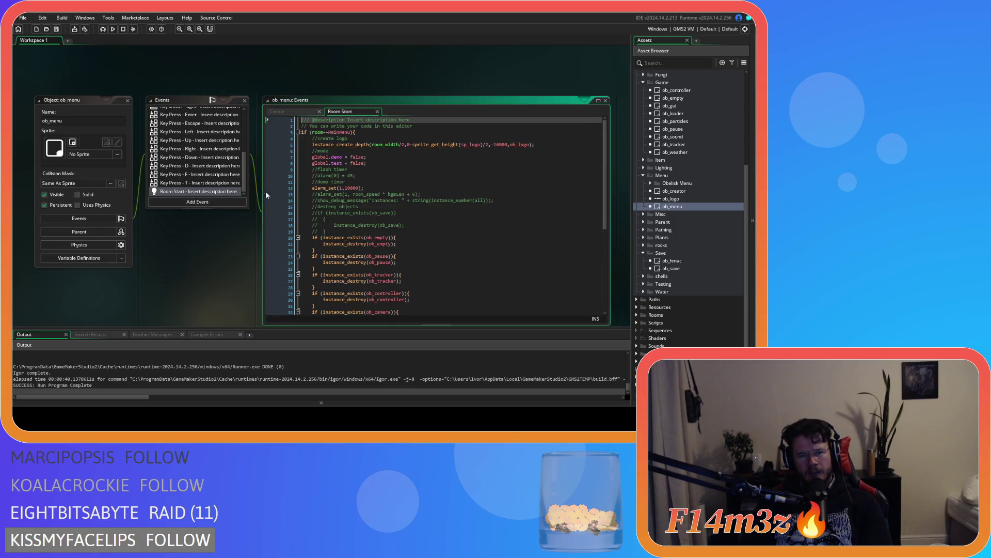
left_click(423, 223)
key("Down")
key("Down")
key("Down")
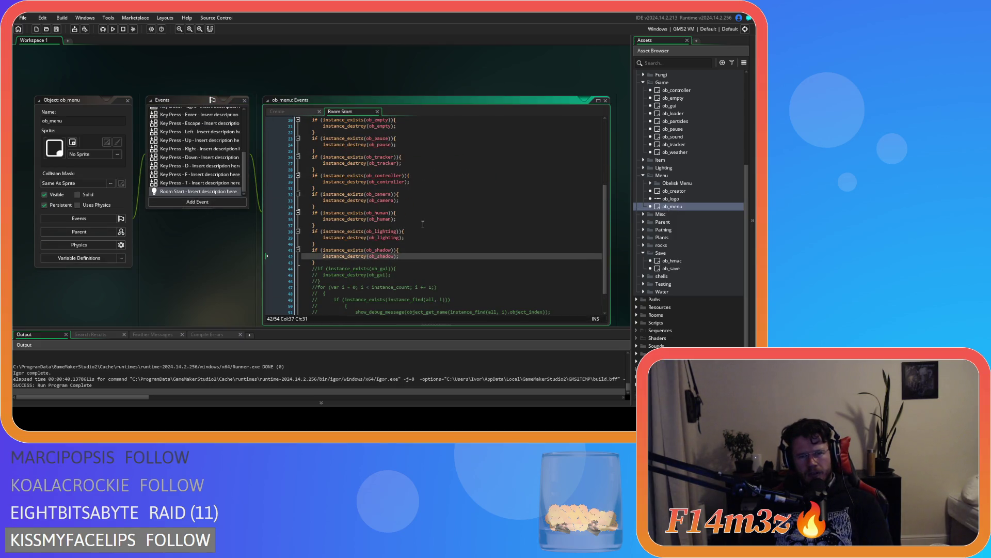
key("Up")
key("Up")
key("Up")
scroll(422, 219, "up", 5)
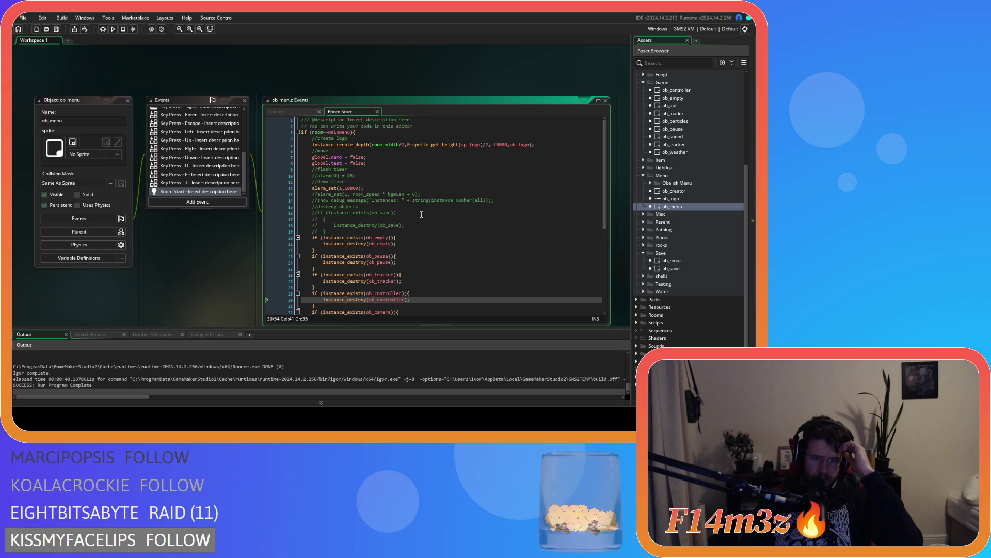
scroll(422, 214, "down", 8)
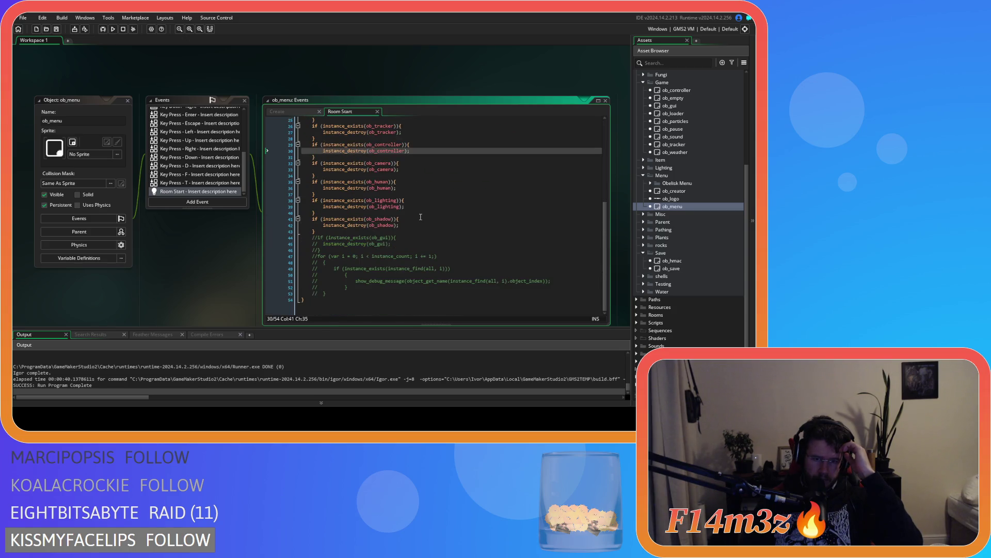
scroll(202, 128, "up", 6)
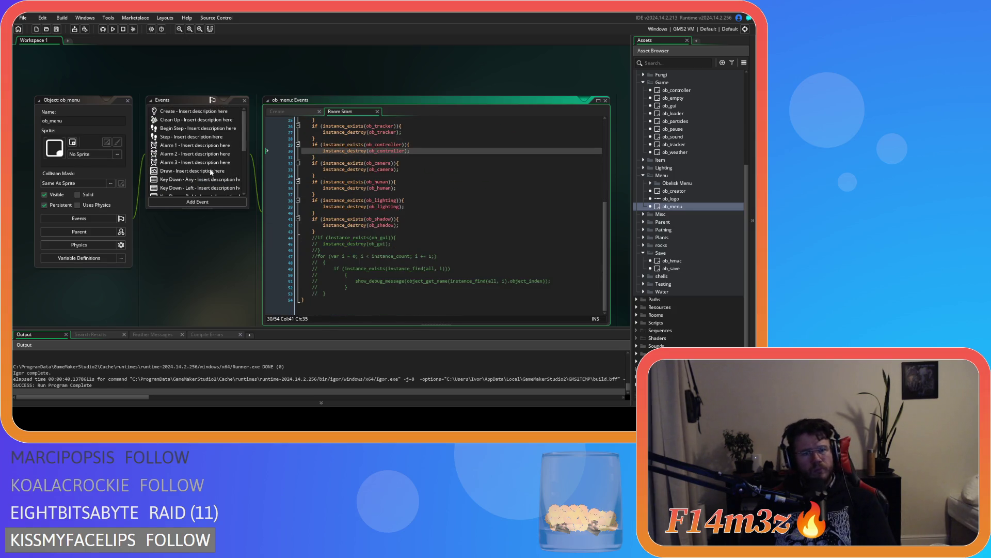
Review the Alarm 2 and Alarm 3 event code, then close both tabs
left_click(203, 122)
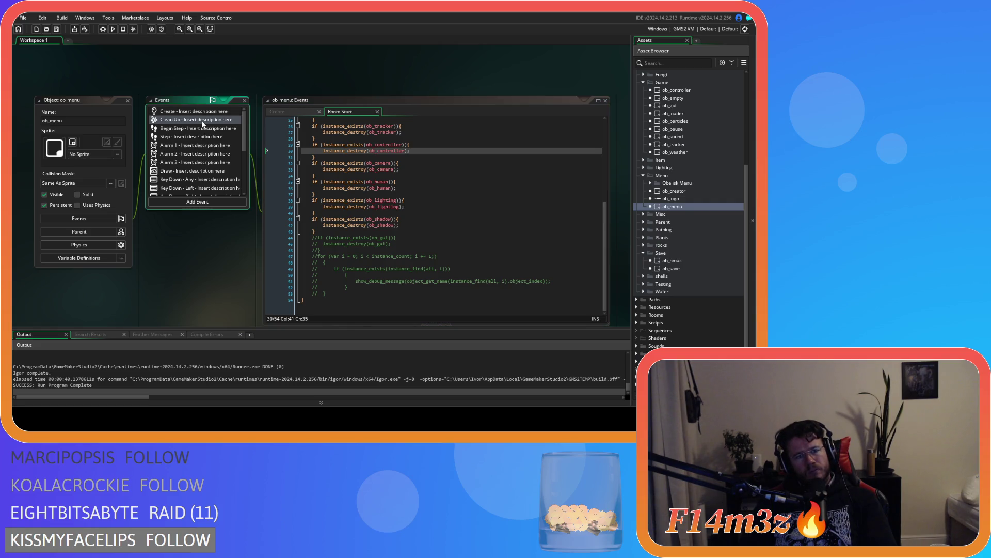
left_click(196, 155)
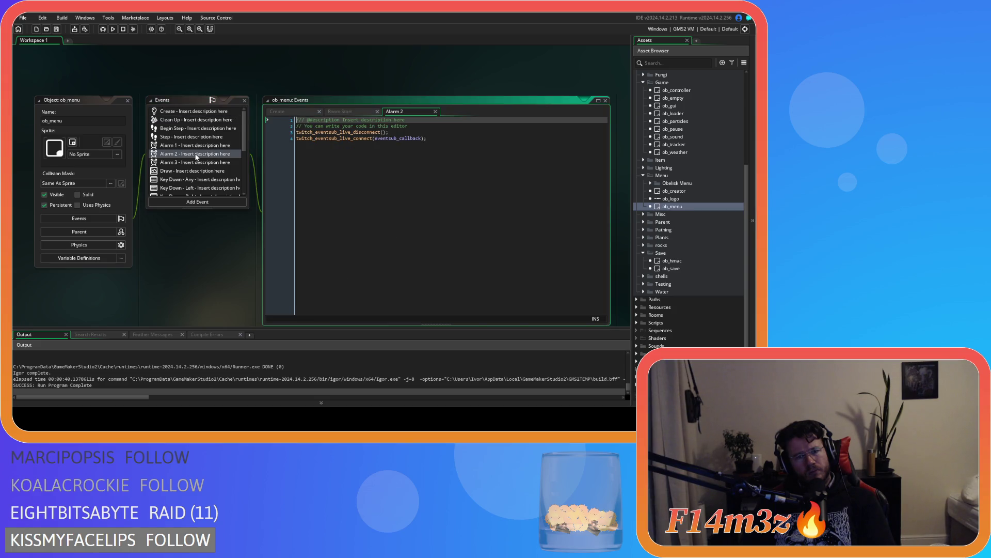
left_click(194, 164)
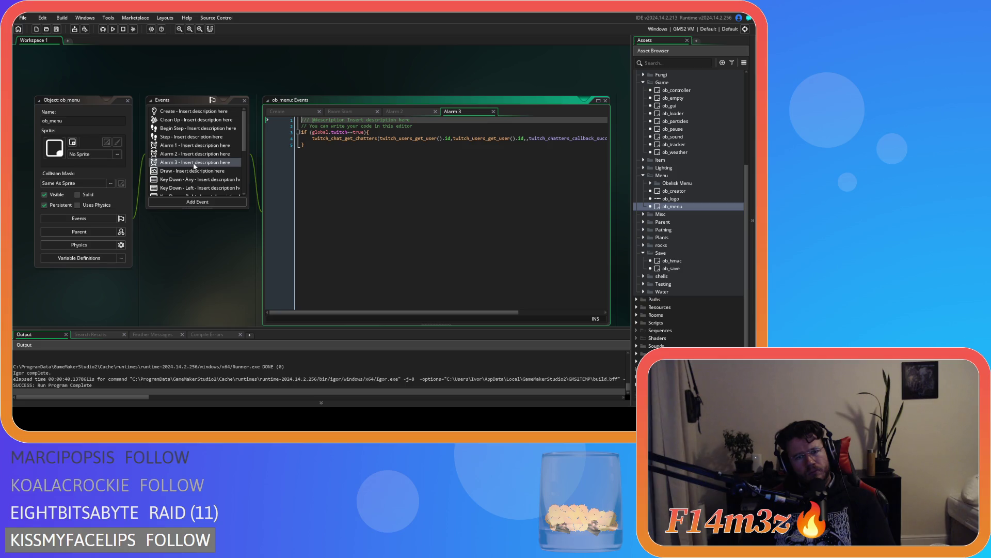
left_click(191, 155)
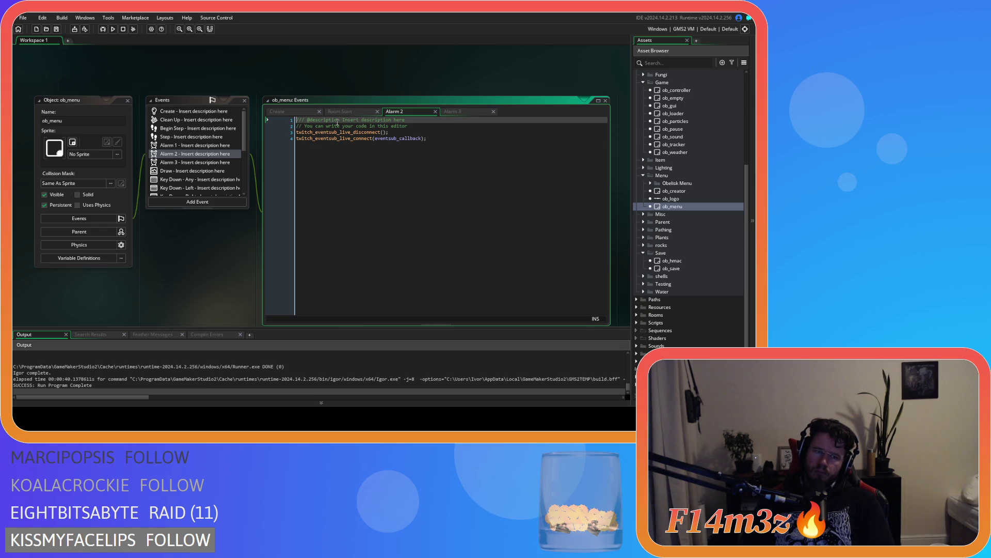
left_click(435, 112)
left_click(435, 112)
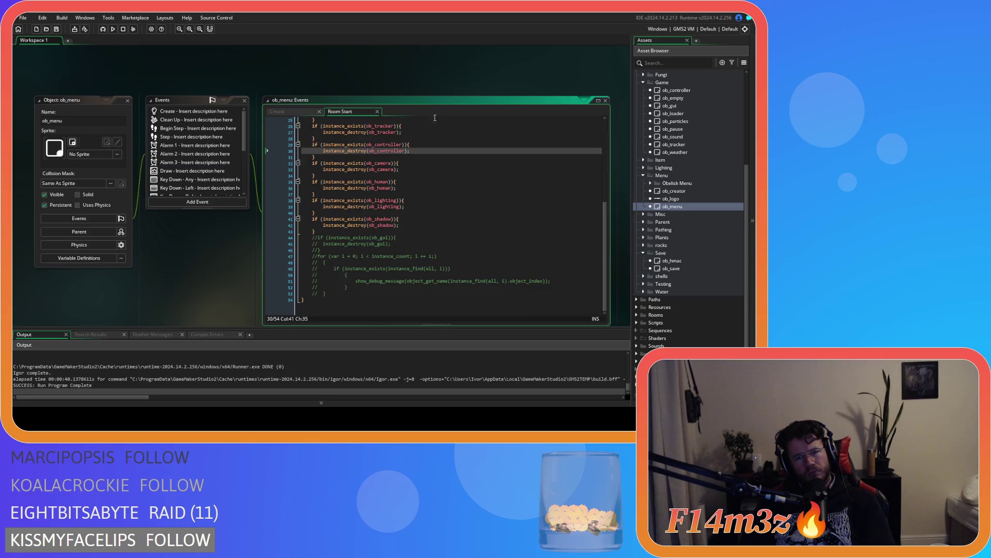
In the Create event, change alarm_set(3,room_speed*60) to alarm_set(3,60*60) and save
left_click(196, 112)
scroll(356, 208, "down", 5)
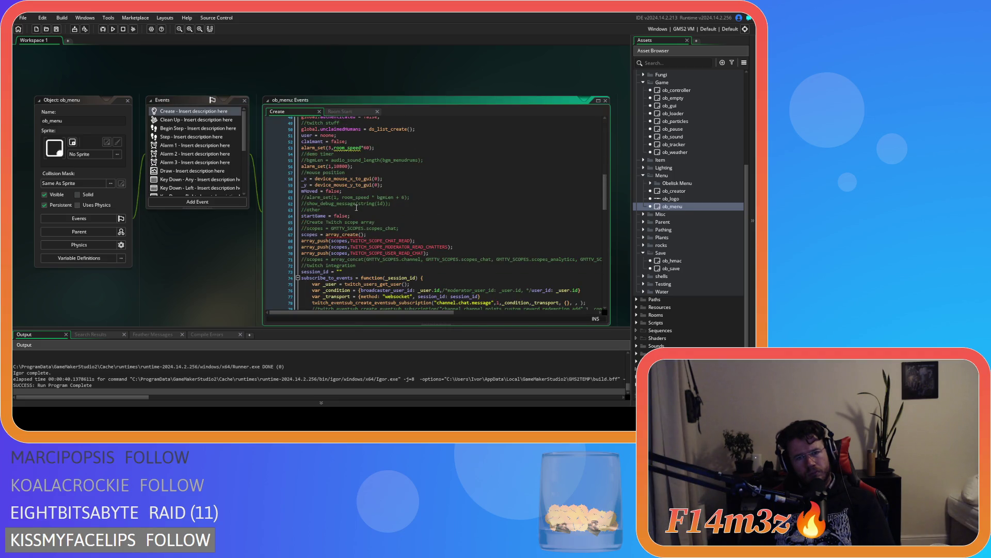
scroll(356, 208, "up", 2)
left_click(361, 179)
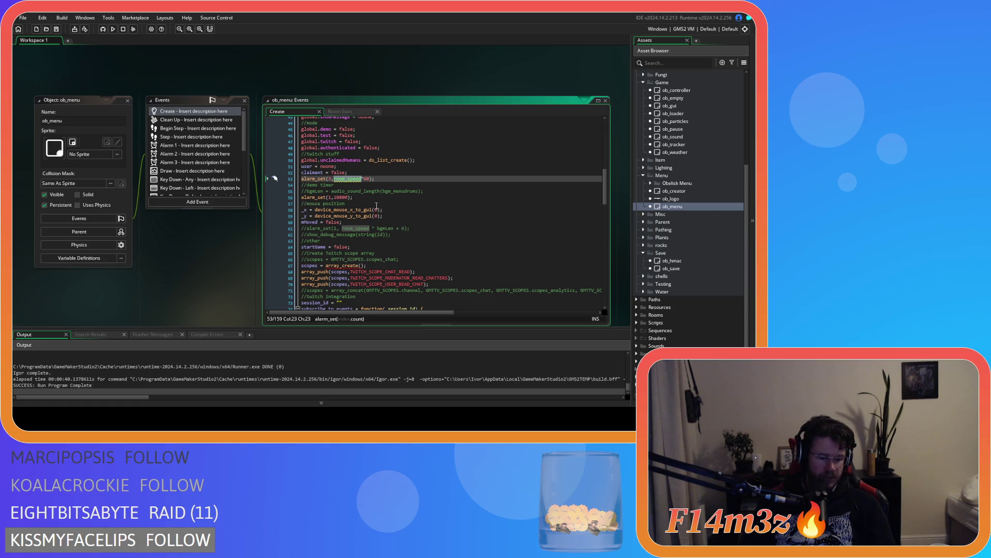
type("60")
scroll(377, 206, "down", 15)
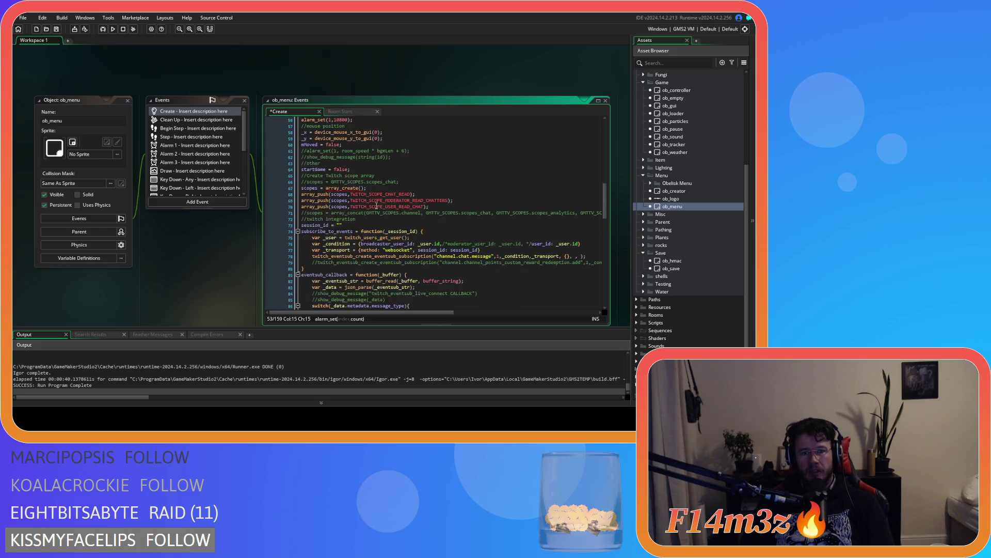
scroll(377, 205, "down", 12)
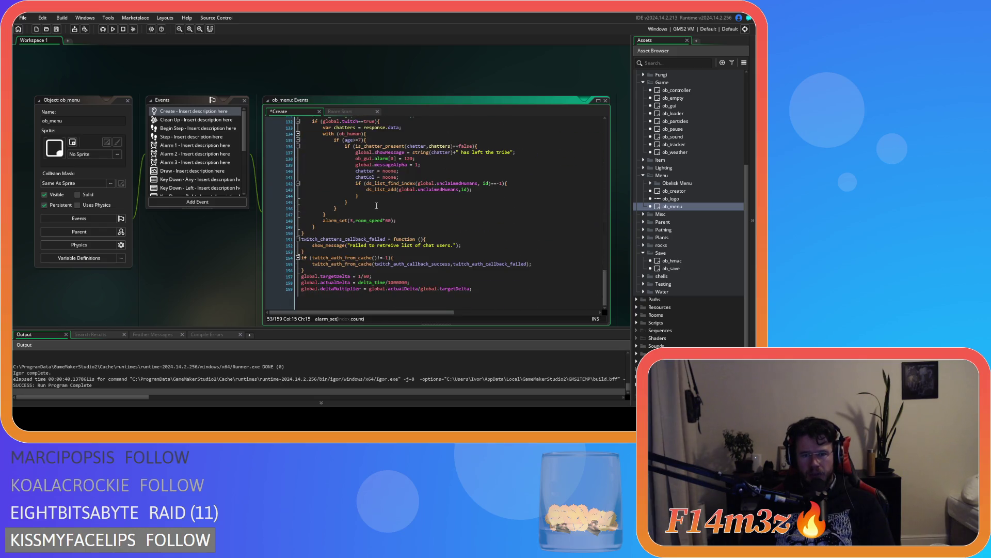
scroll(363, 223, "up", 1)
left_click(366, 226)
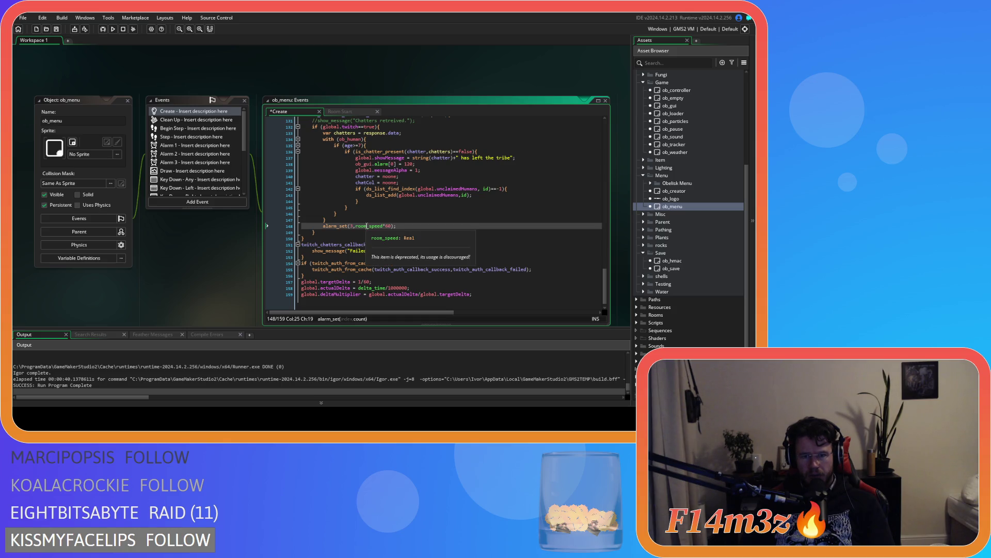
double_click(366, 226)
type("60")
left_click(389, 226)
key("ctrl+s")
Scroll back to the top of the Create code and rebuild and run the game
scroll(390, 224, "up", 15)
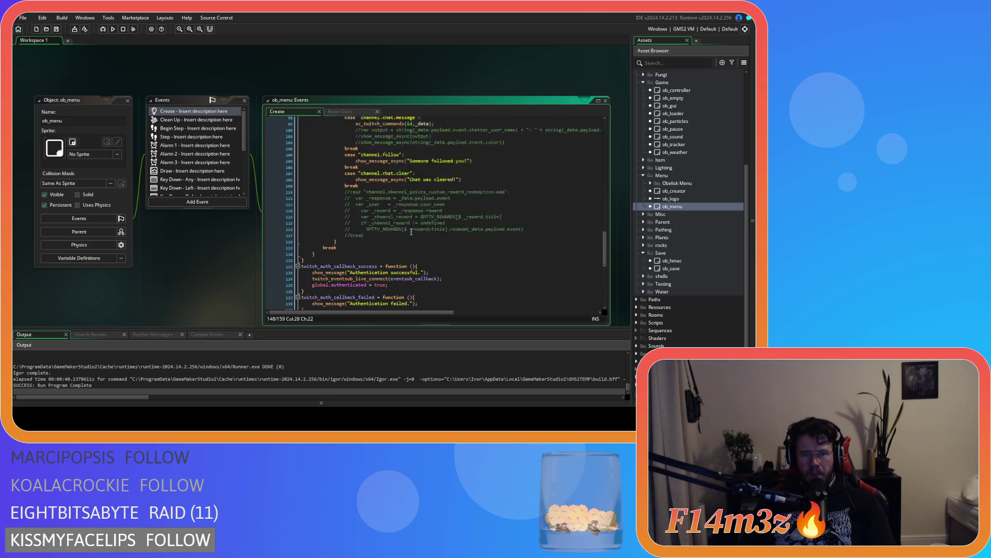
scroll(412, 232, "up", 3)
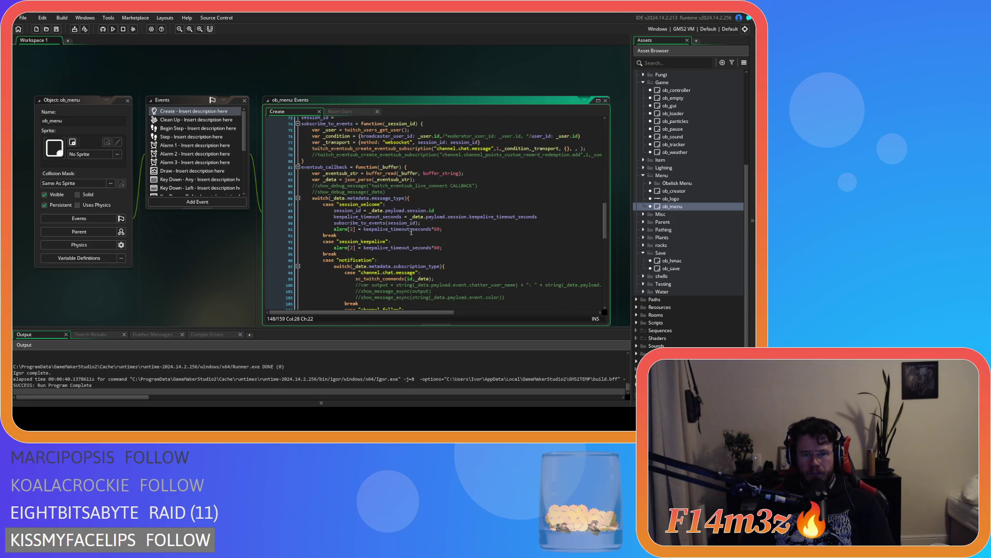
scroll(411, 232, "up", 17)
scroll(411, 232, "up", 7)
key("F5")
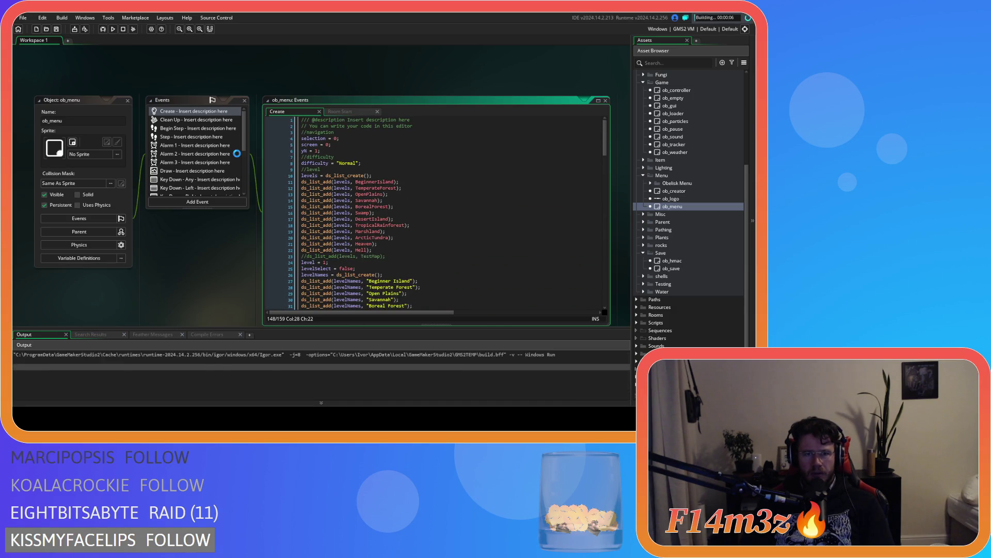
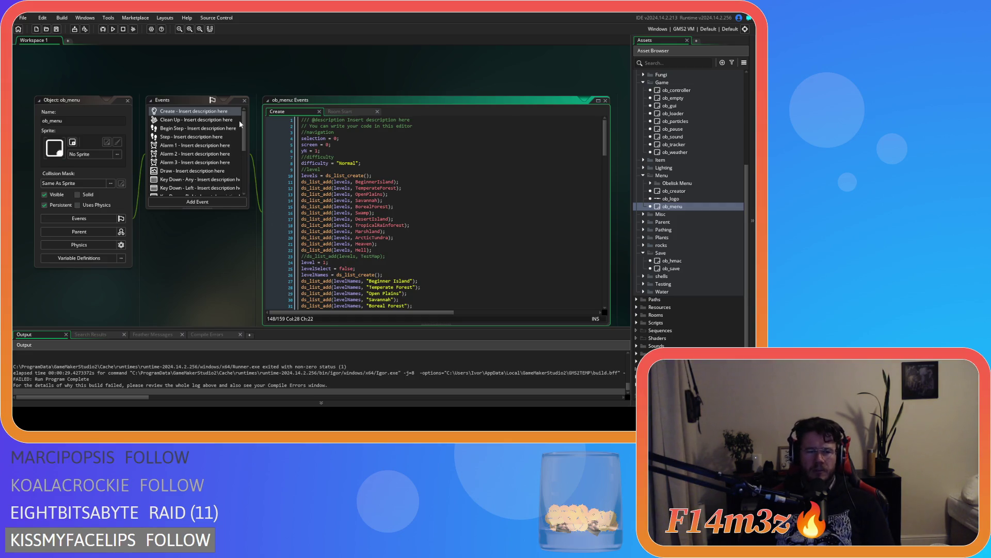
Look over ob_menu's Twitch notification code, then open ob_gui's Draw GUI code
scroll(386, 210, "down", 20)
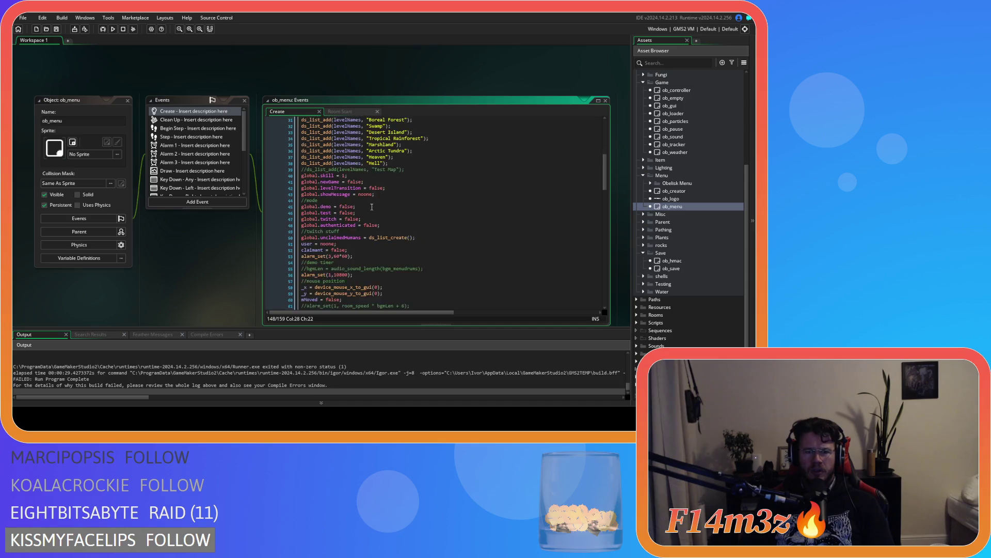
scroll(386, 209, "down", 10)
scroll(695, 233, "up", 4)
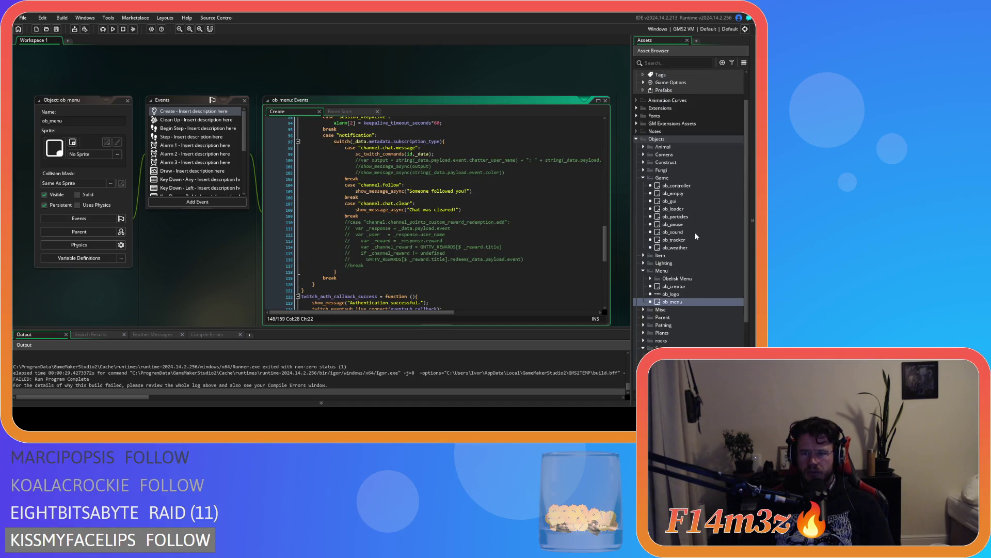
scroll(695, 234, "down", 3)
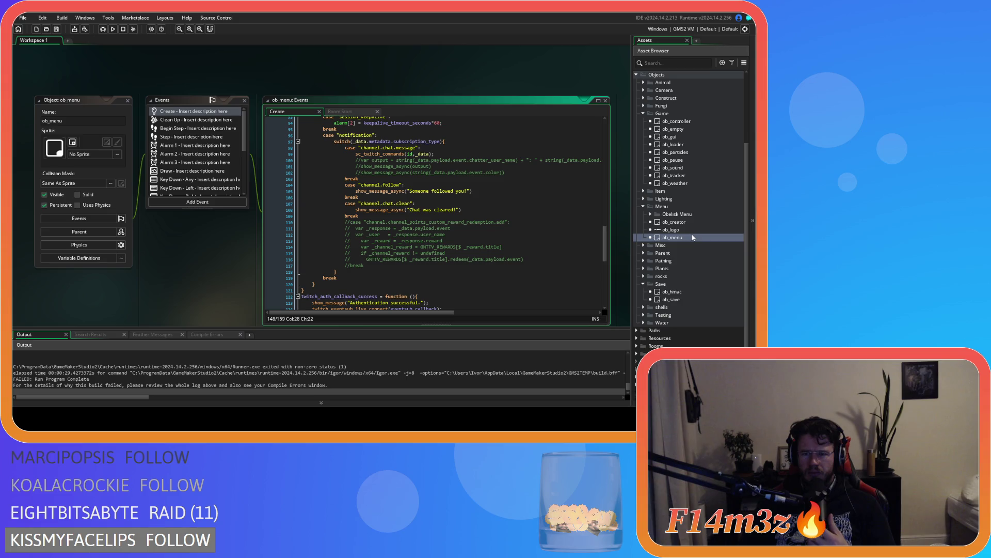
scroll(147, 356, "up", 5)
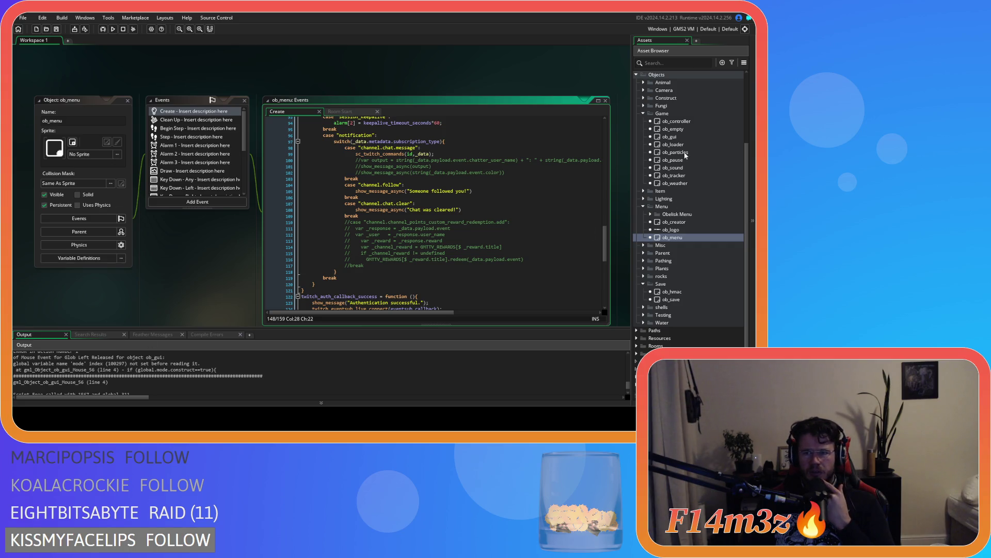
double_click(669, 136)
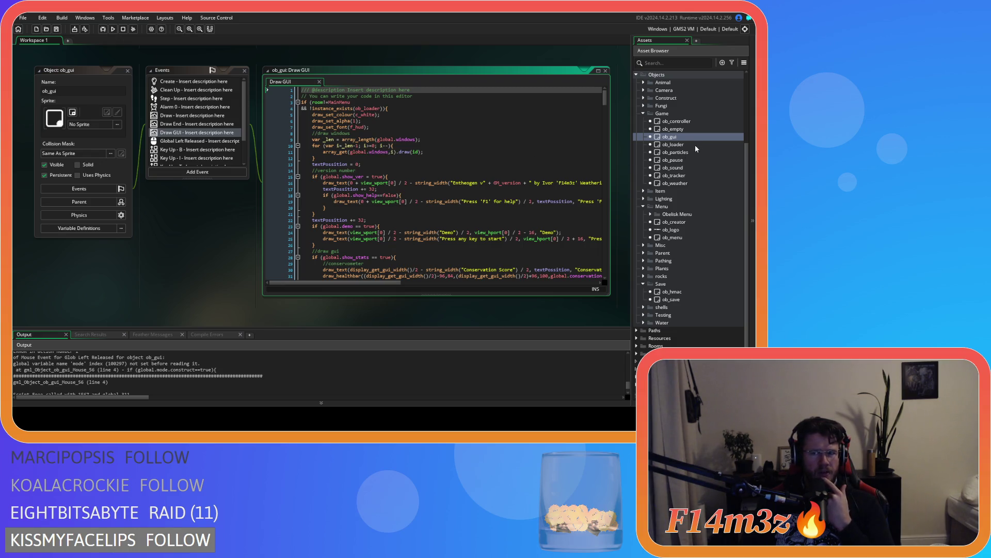
Inspect ob_tracker's Create code, checking line 51 that sets global.mode
double_click(675, 176)
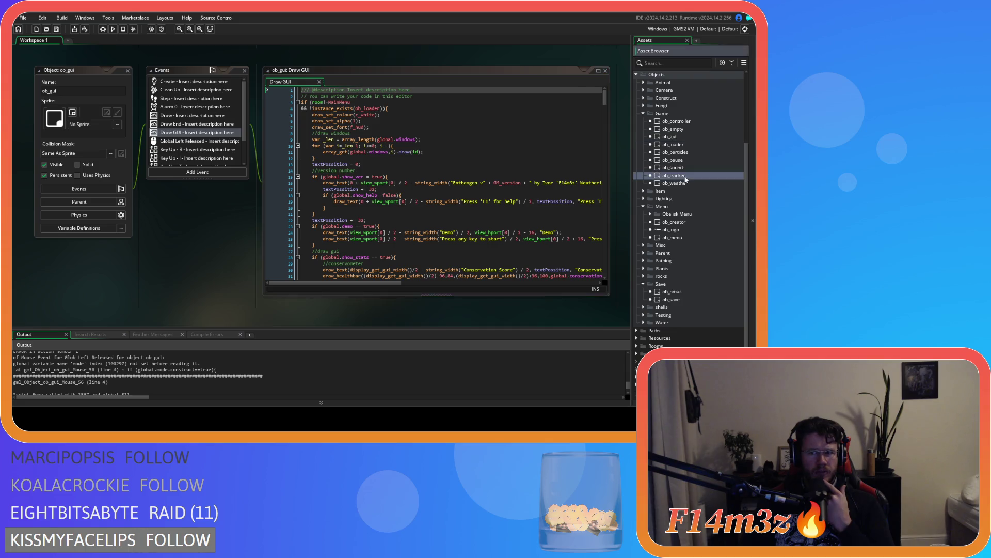
double_click(192, 110)
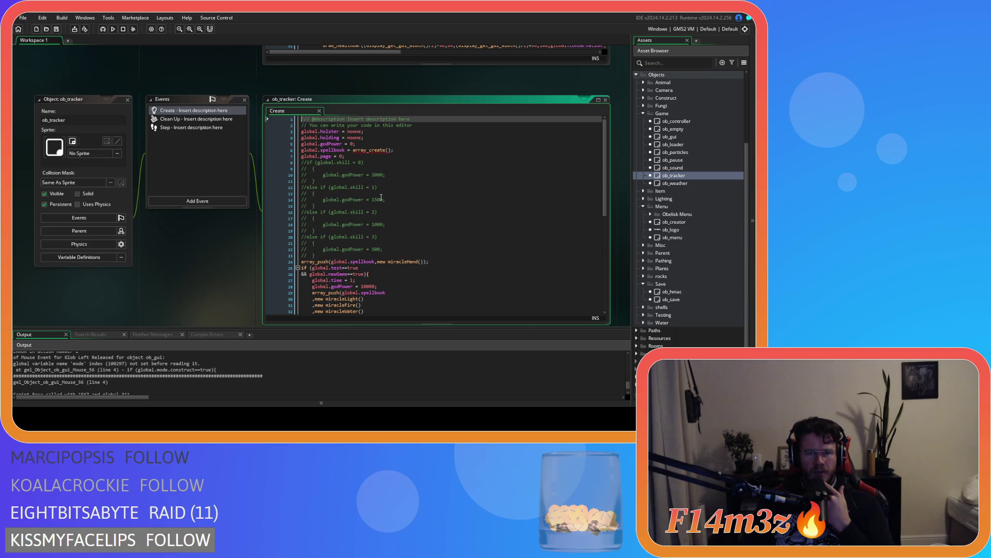
scroll(381, 197, "down", 4)
scroll(381, 197, "down", 6)
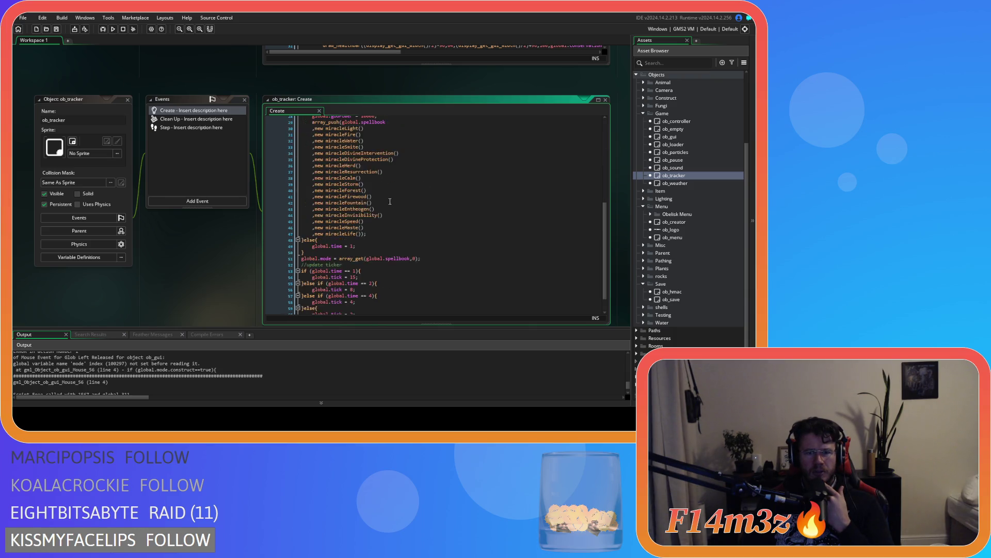
left_click(279, 237)
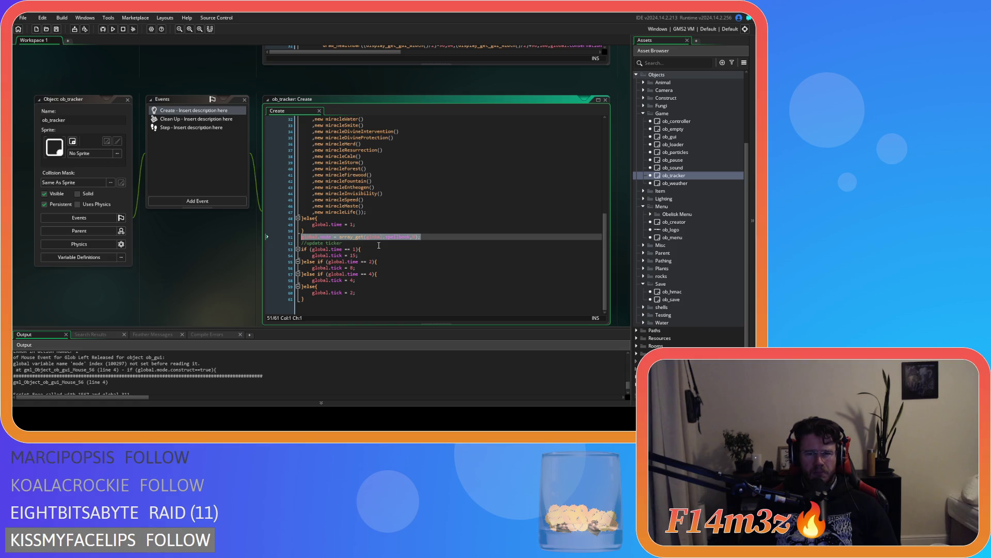
left_click(430, 238)
scroll(429, 237, "up", 10)
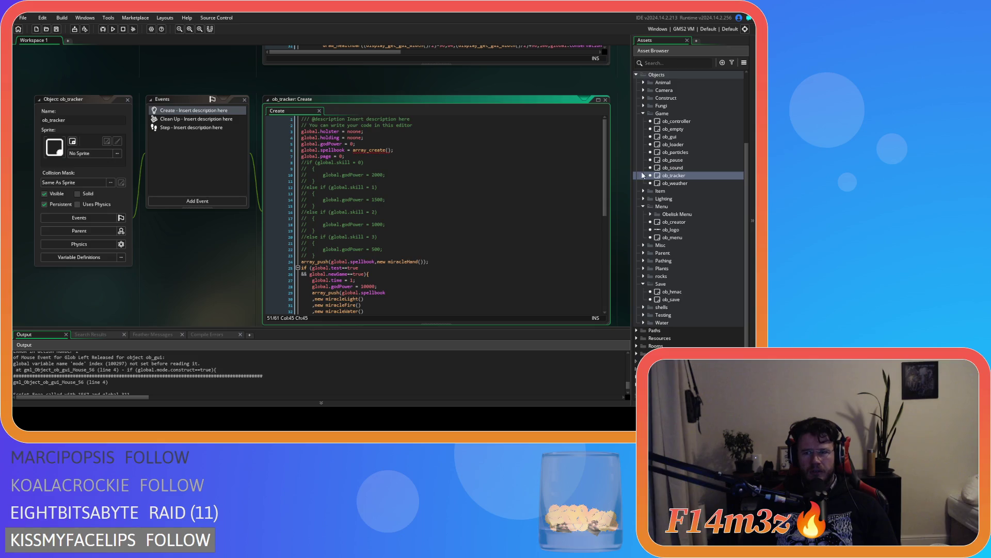
scroll(686, 165, "up", 2)
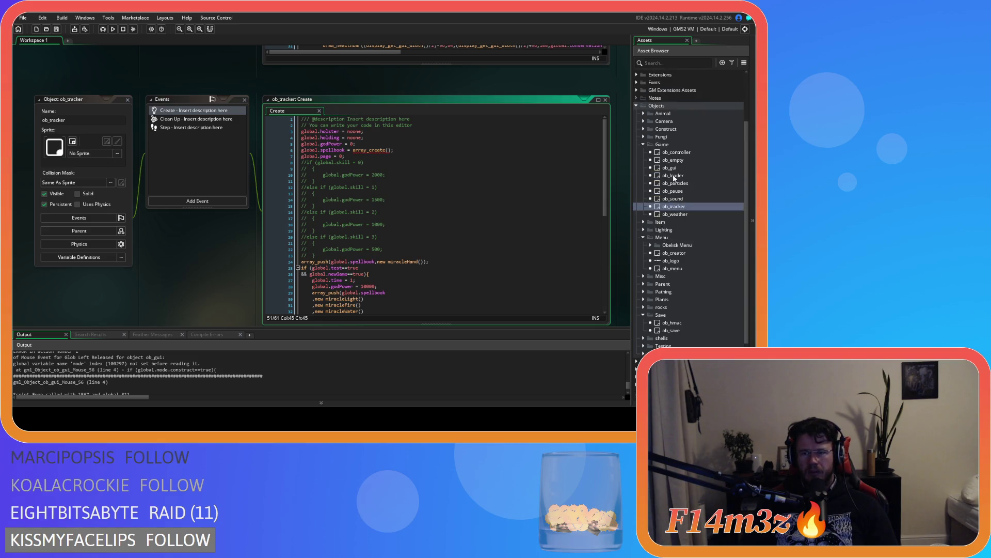
Reopen ob_gui and bring up its Global Left Released event code
double_click(671, 167)
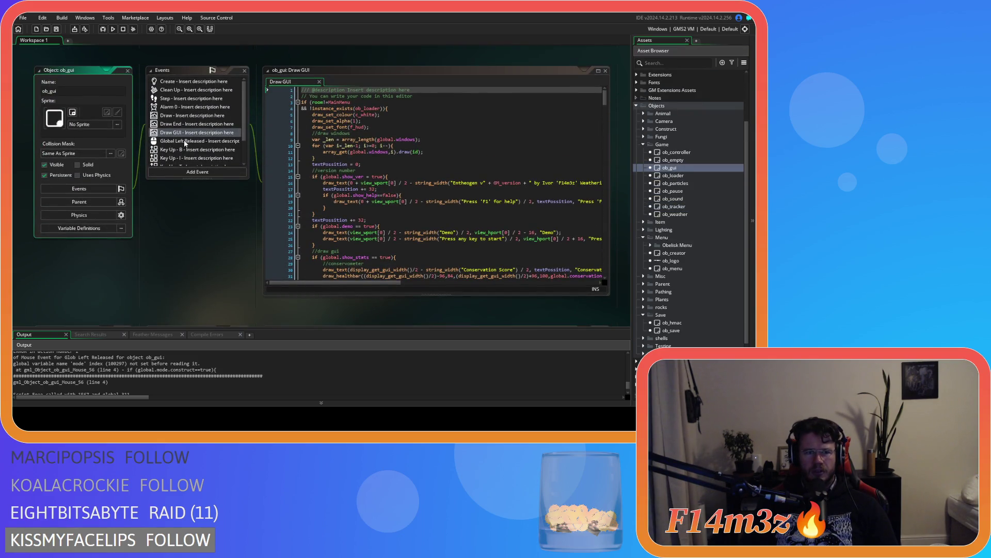
scroll(219, 126, "down", 2)
left_click(199, 123)
scroll(199, 124, "up", 2)
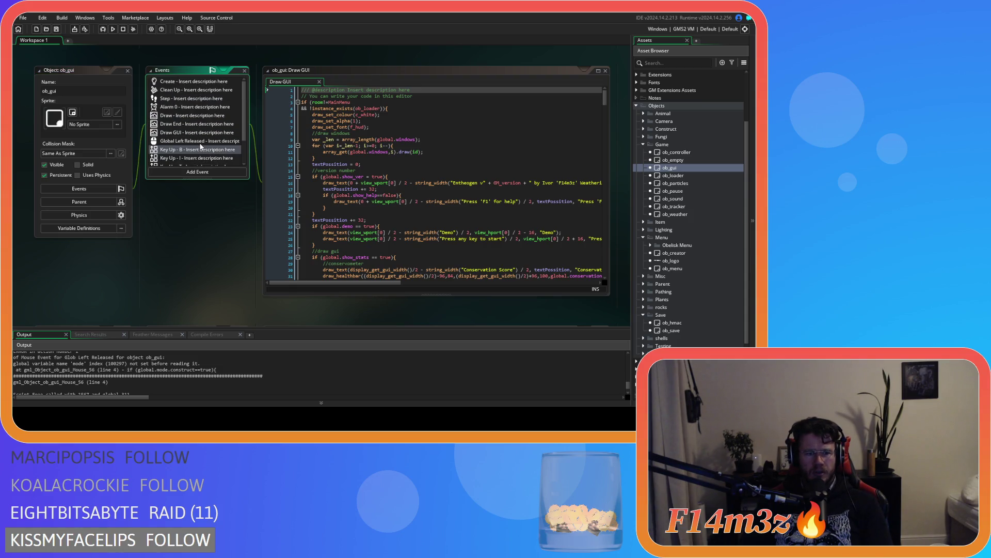
left_click(200, 143)
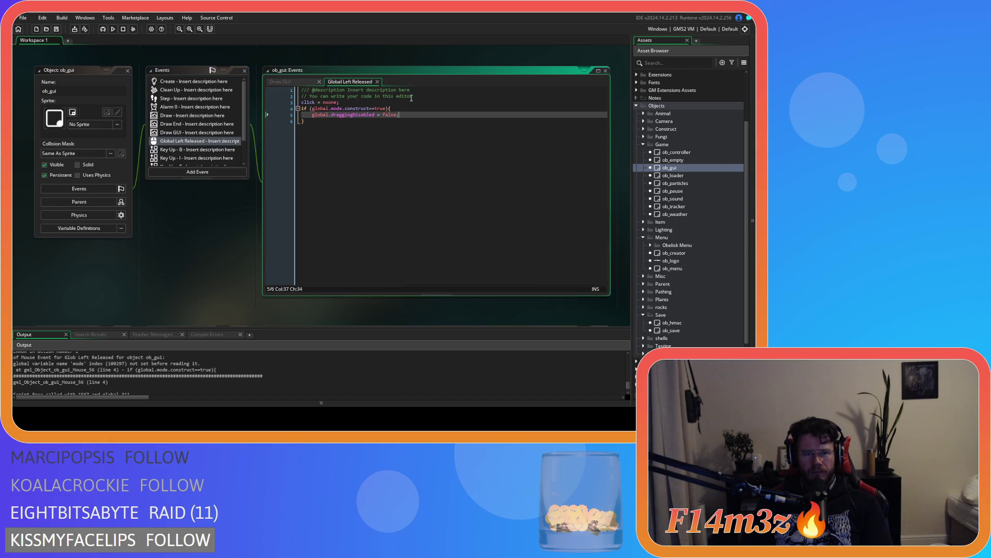
Add the condition 'if (room!=MainMenu && !instance_exists(ob_loader)){' on line 3
left_click(437, 96)
key("Return")
type("if (")
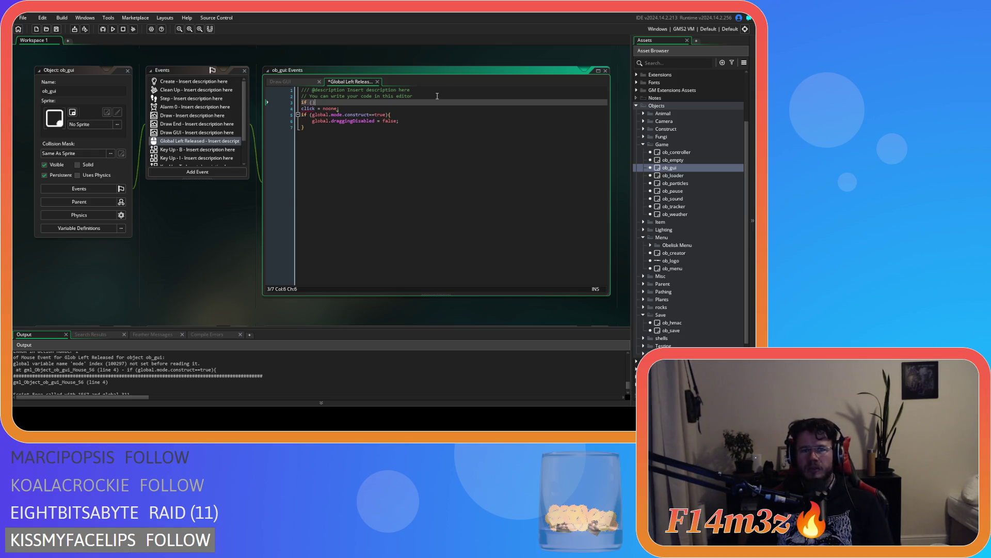
key("Left")
type("room")
type("!=ma")
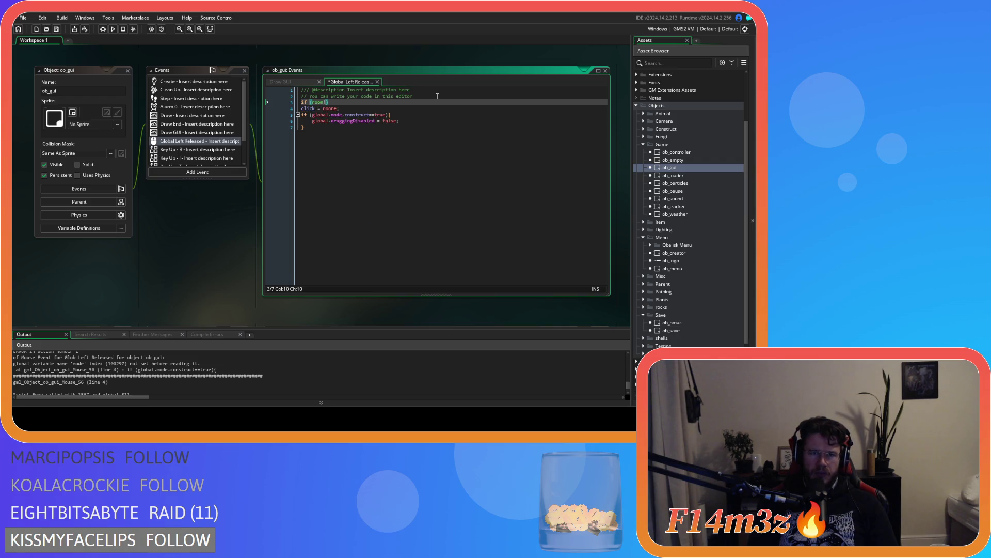
type("in")
key("Down")
key("Return")
key("Return")
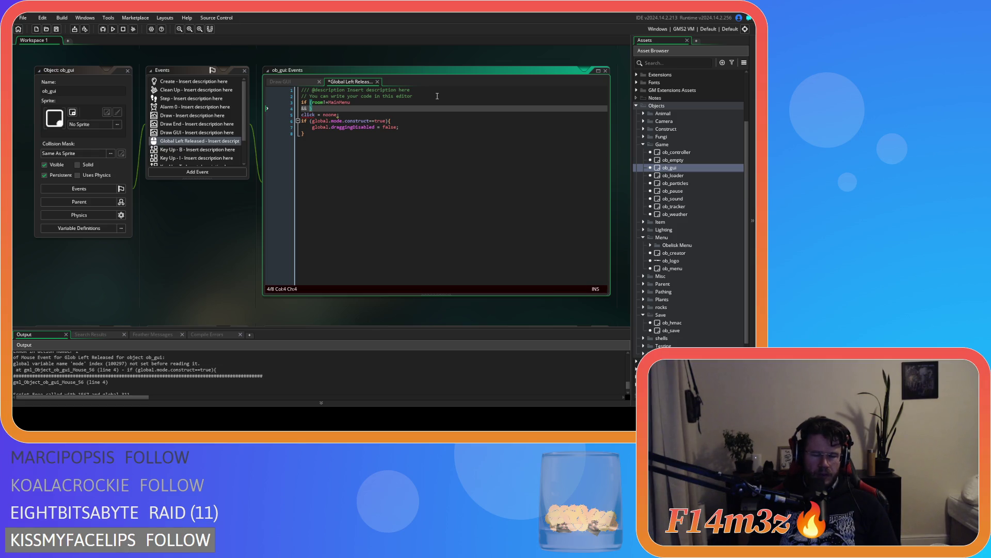
type("!instance")
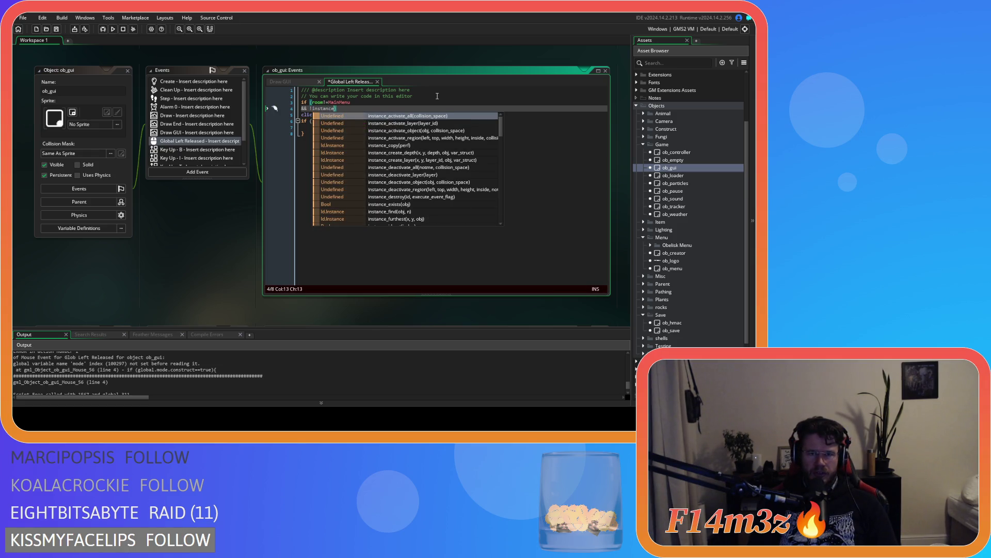
type("_e")
key("Return")
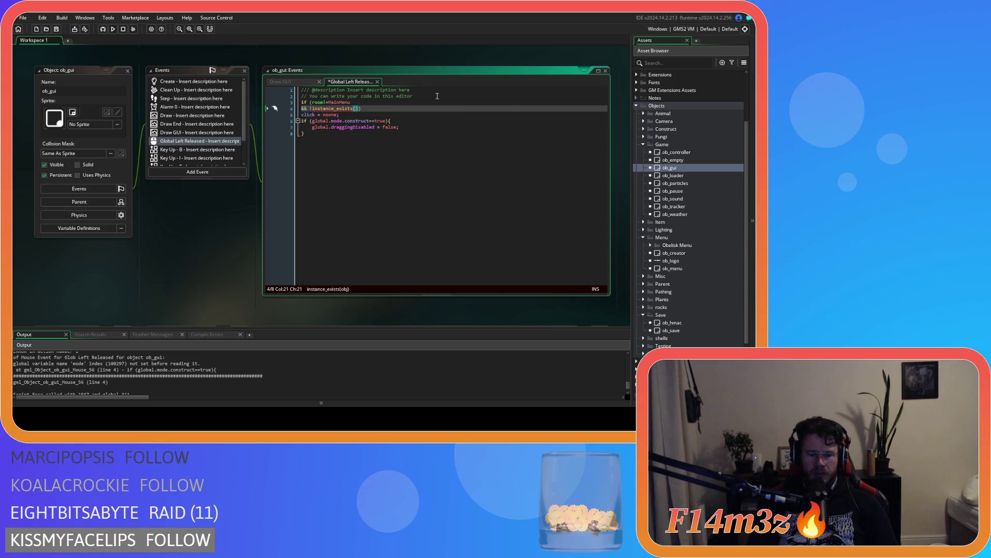
type("ob_loade")
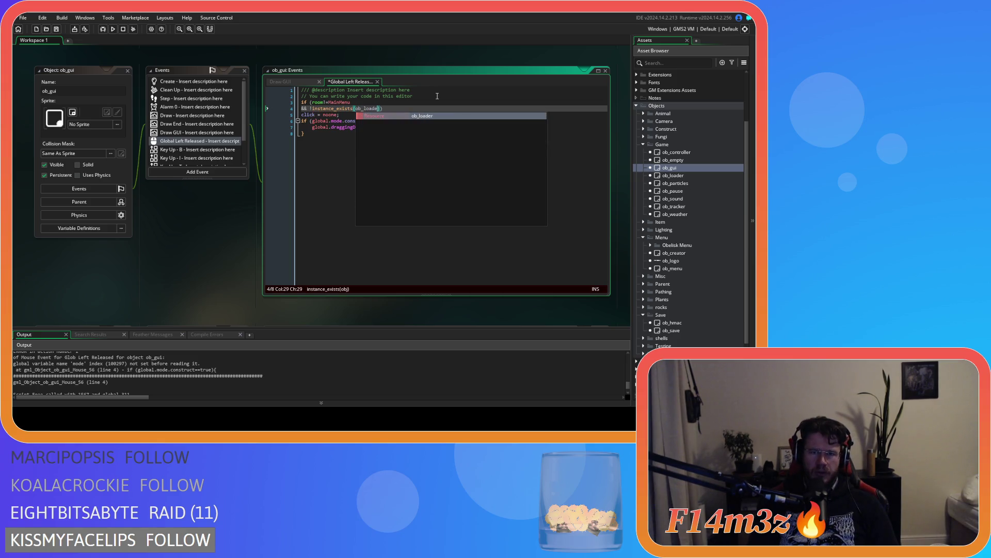
type("r")
type("){")
Indent the existing code lines 5–8 inside the new condition and close the block
left_click_drag(400, 133, 302, 115)
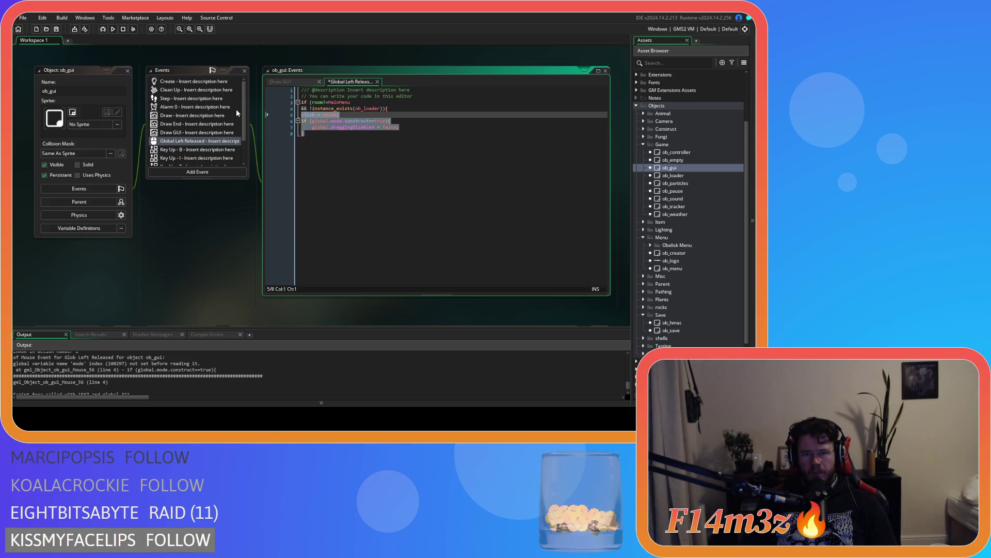
key("Tab")
left_click(405, 149)
key("Return")
Glance at the Key Up - I and Key Up - B events, then save and build with F5
left_click(235, 158)
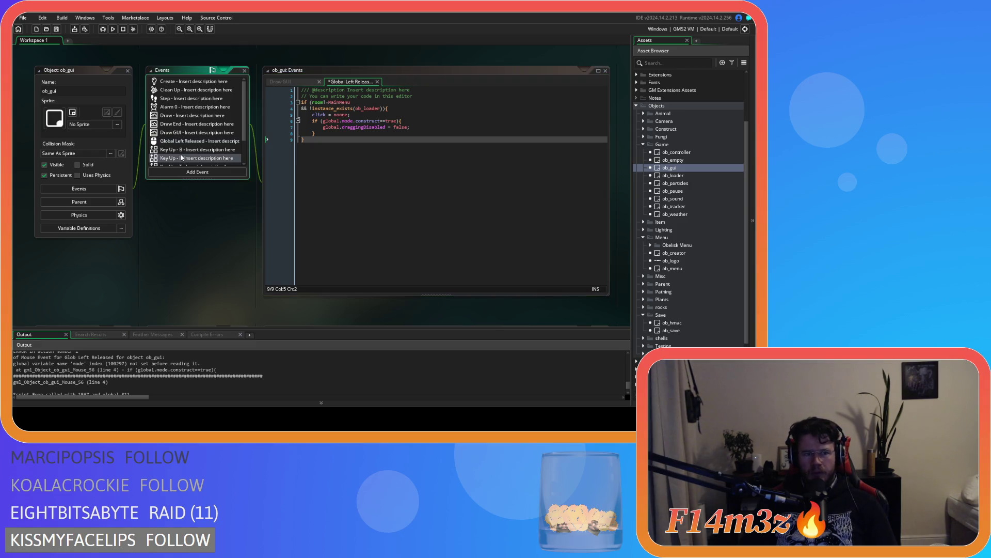
left_click(184, 150)
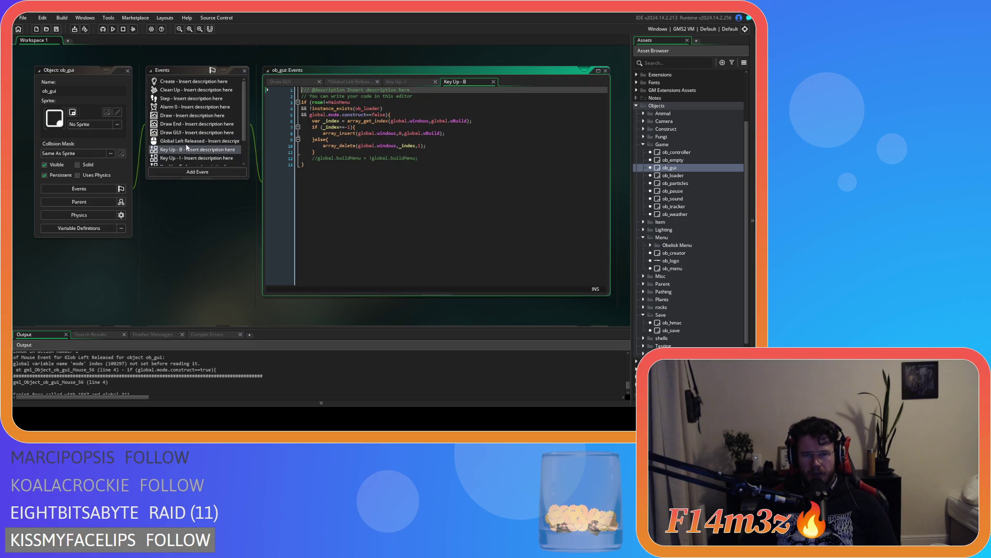
left_click(198, 142)
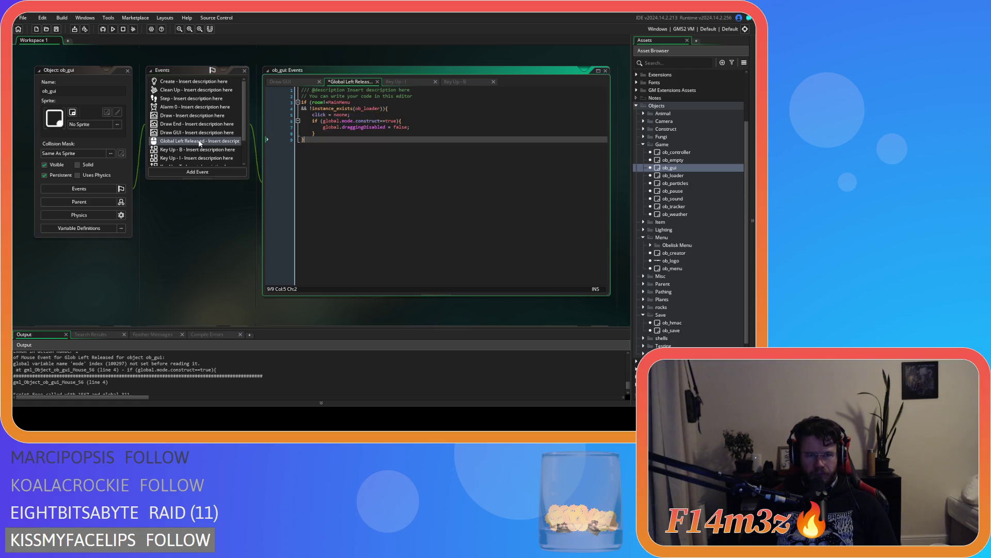
key("ctrl+s")
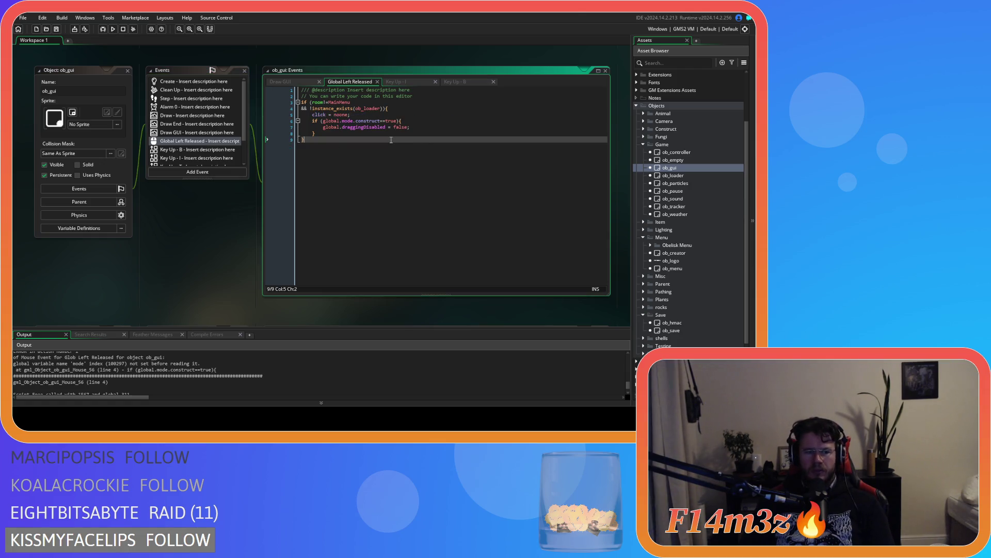
key("F5")
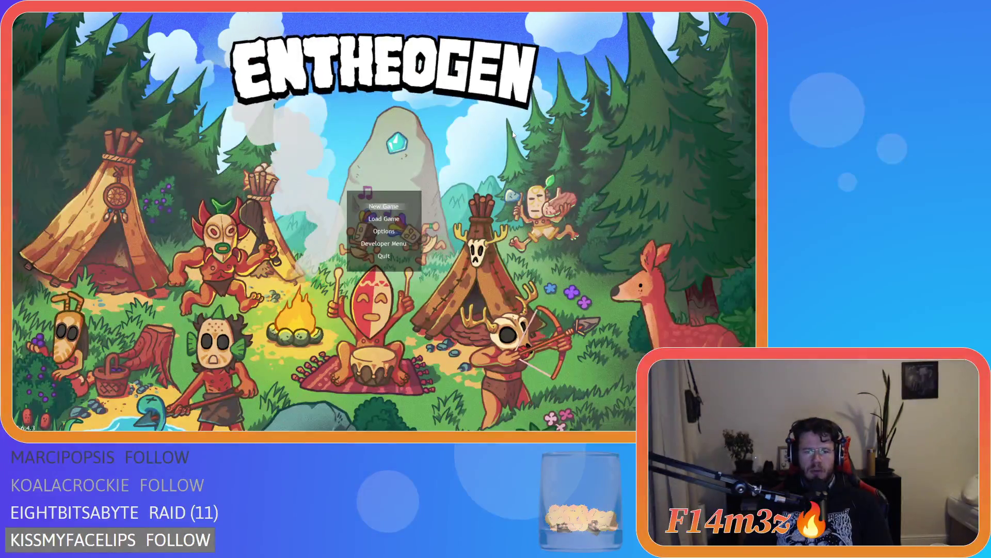
Choose Load Game, quit back to the title screen, and load the saved game again
key("Down")
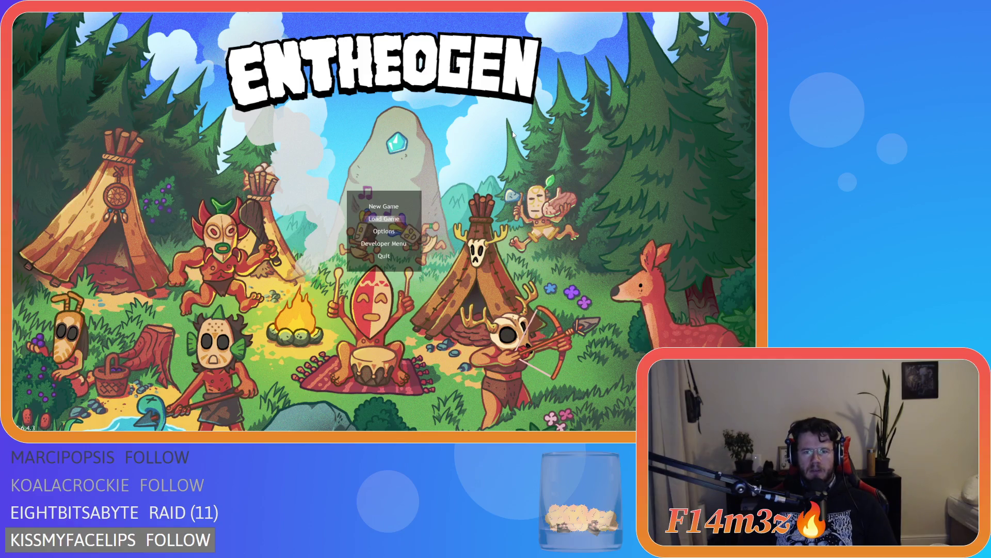
key("Return")
key("Escape")
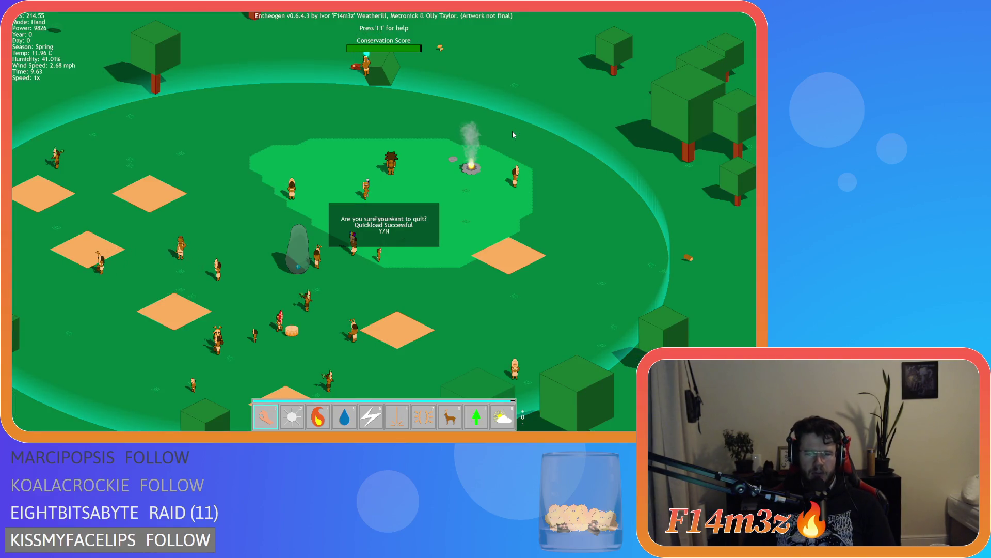
key("y")
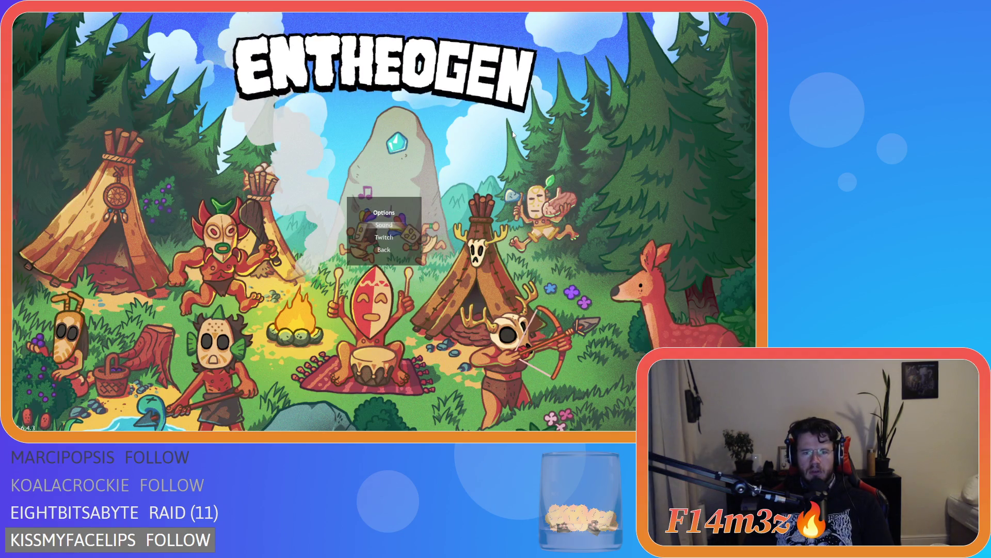
key("Down")
key("Down")
key("Return")
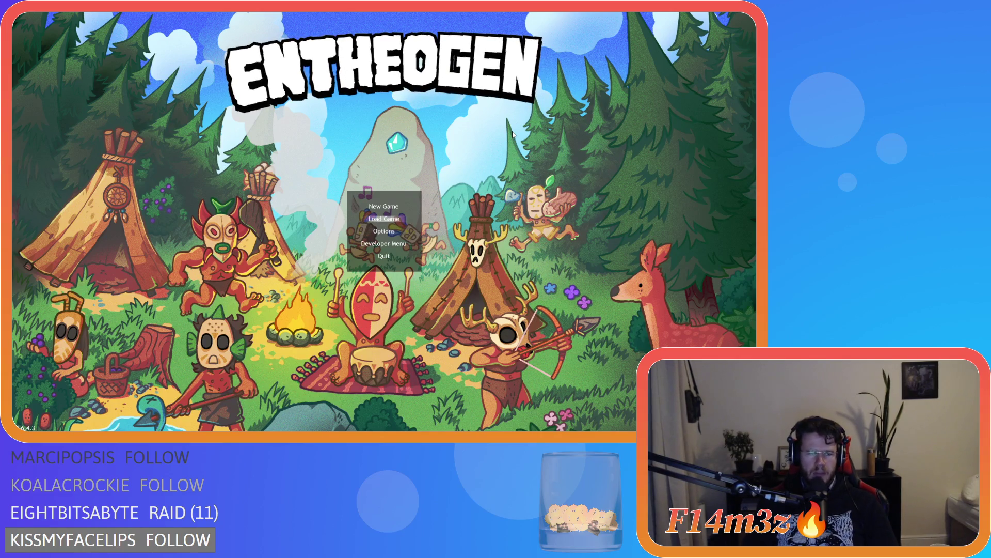
key("Return")
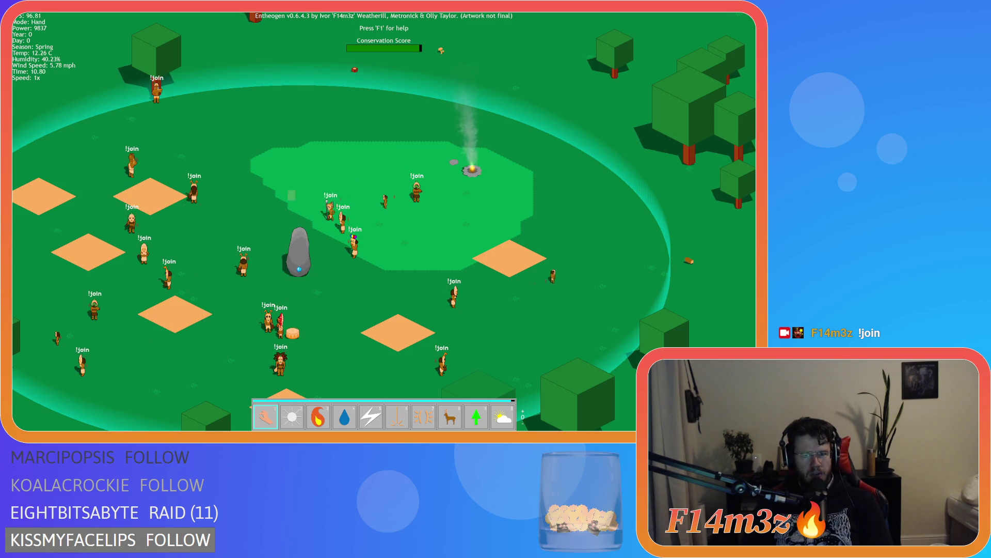
Pan around the village map, quit to the title screen, and close the game with Alt+F4
key("a")
key("s")
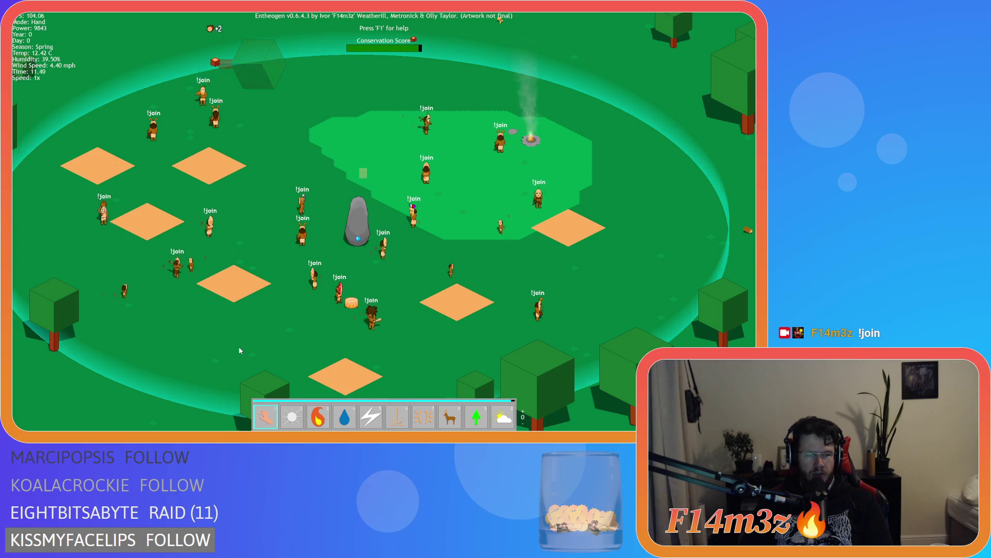
left_click_drag(239, 350, 263, 327)
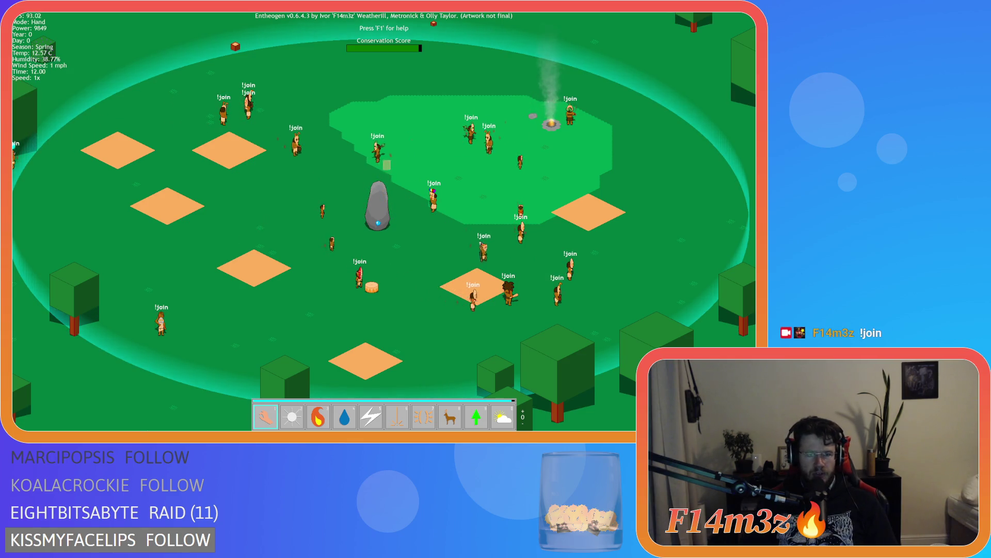
left_click_drag(247, 208, 355, 324)
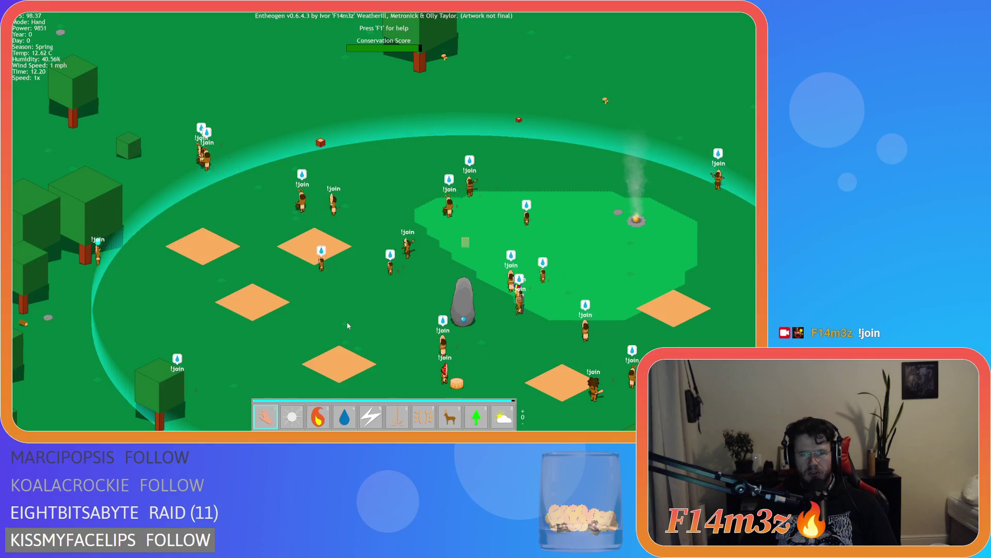
left_click_drag(181, 336, 357, 246)
key("Escape")
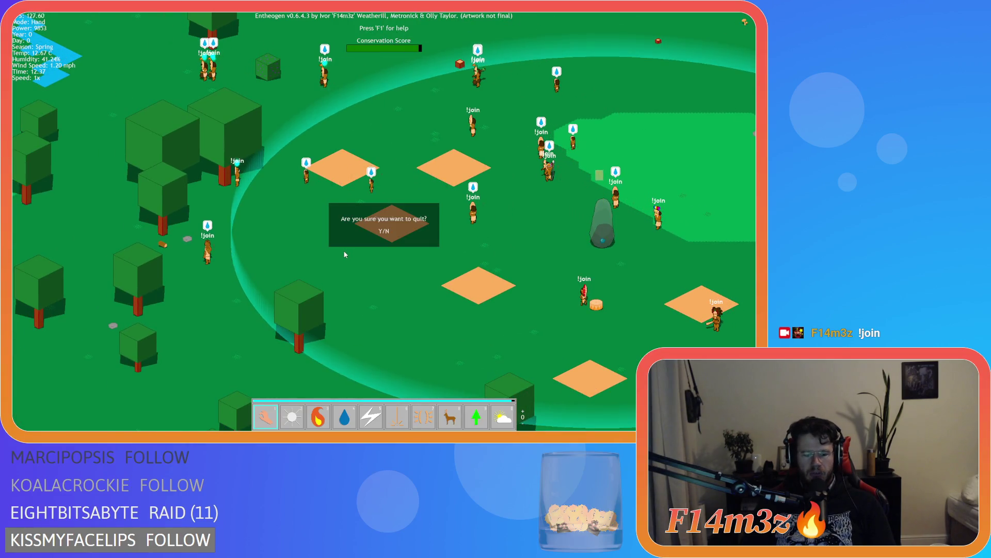
key("Return")
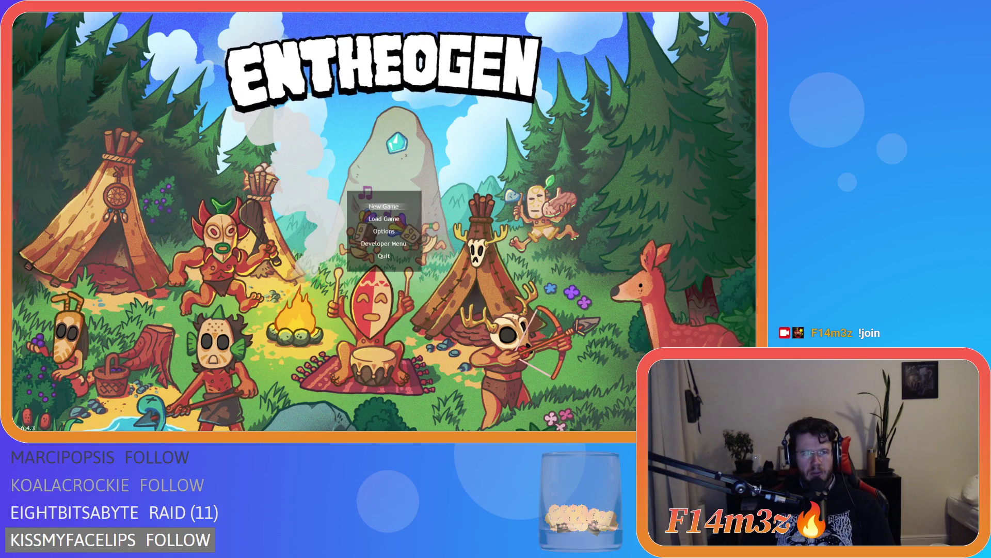
key("alt+F4")
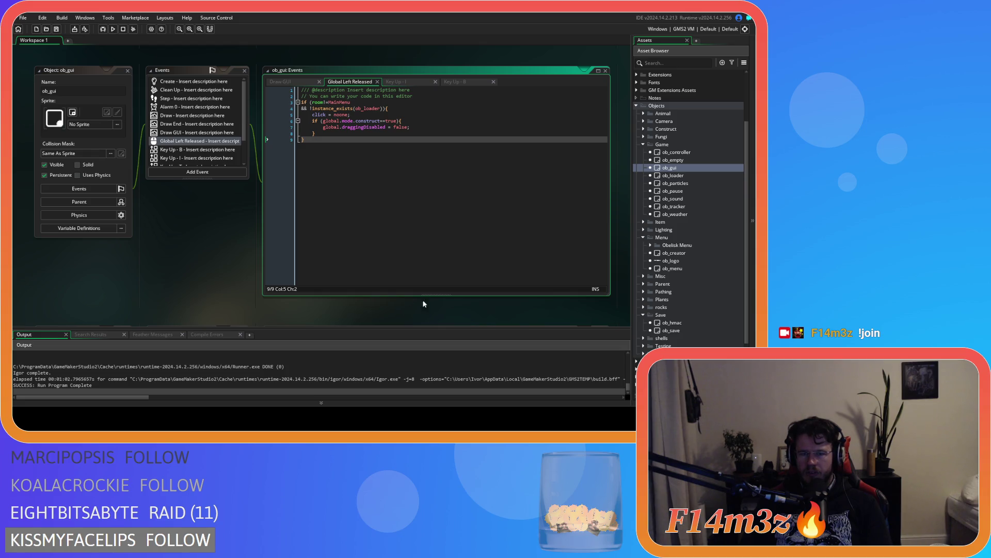
Review ob_menu's Create code around lines 111 and 148
scroll(249, 257, "down", 10)
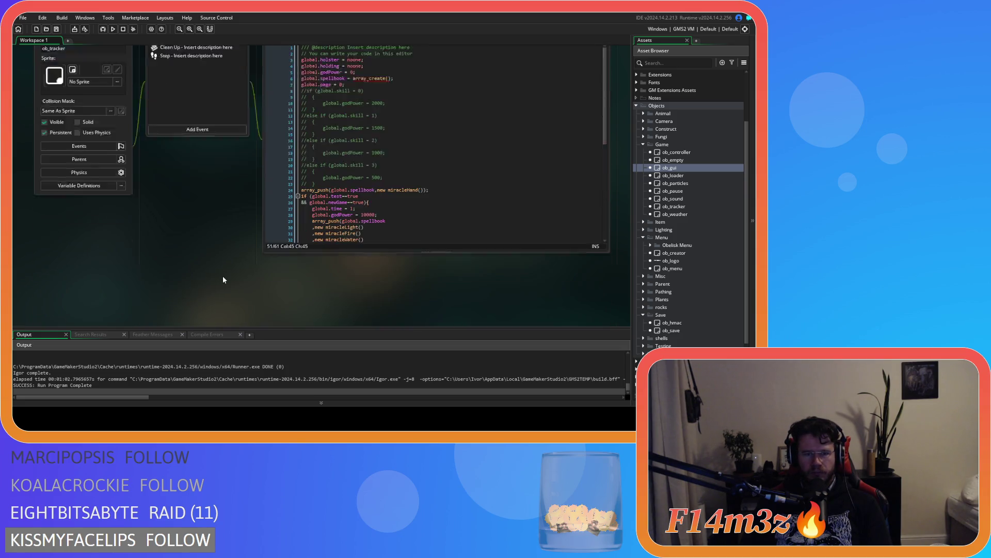
scroll(223, 280, "down", 10)
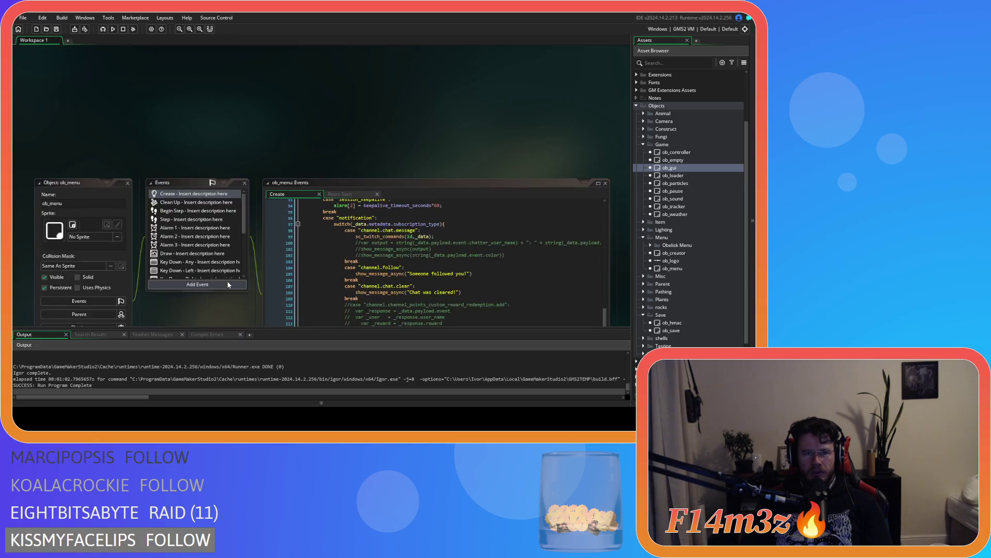
left_click(374, 224)
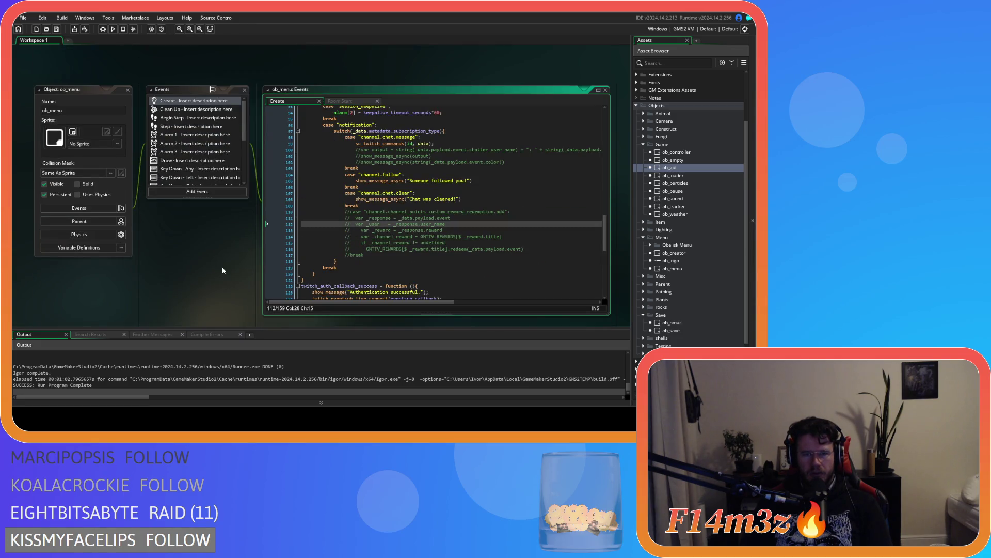
scroll(222, 269, "up", 5)
scroll(222, 269, "down", 5)
left_click(355, 217)
scroll(358, 224, "up", 10)
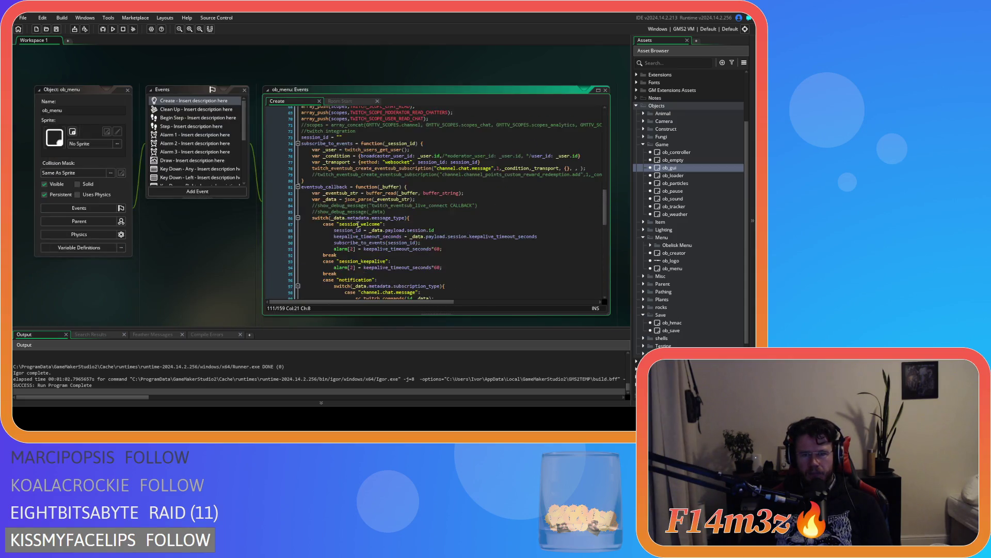
scroll(358, 224, "down", 3)
scroll(358, 224, "down", 20)
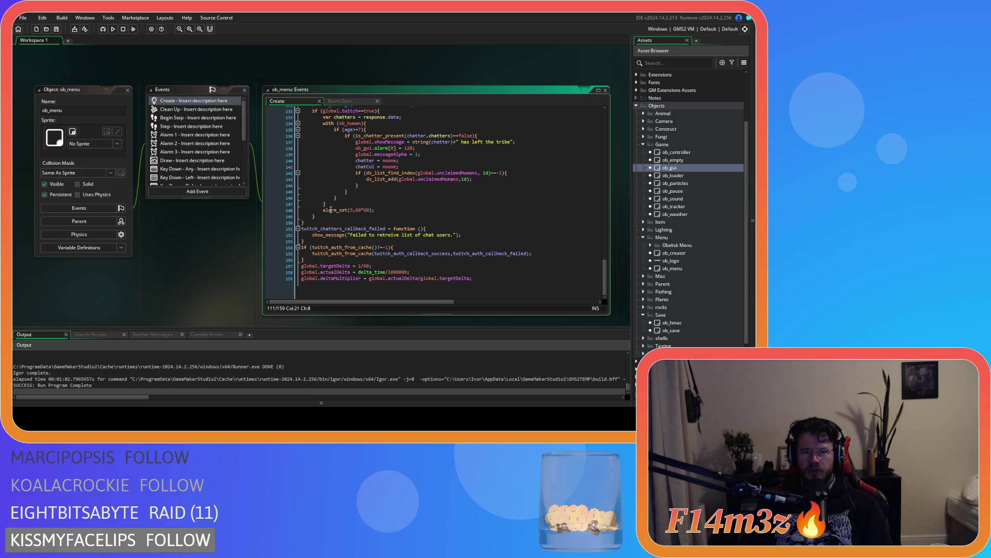
scroll(361, 211, "up", 1)
left_click(399, 214)
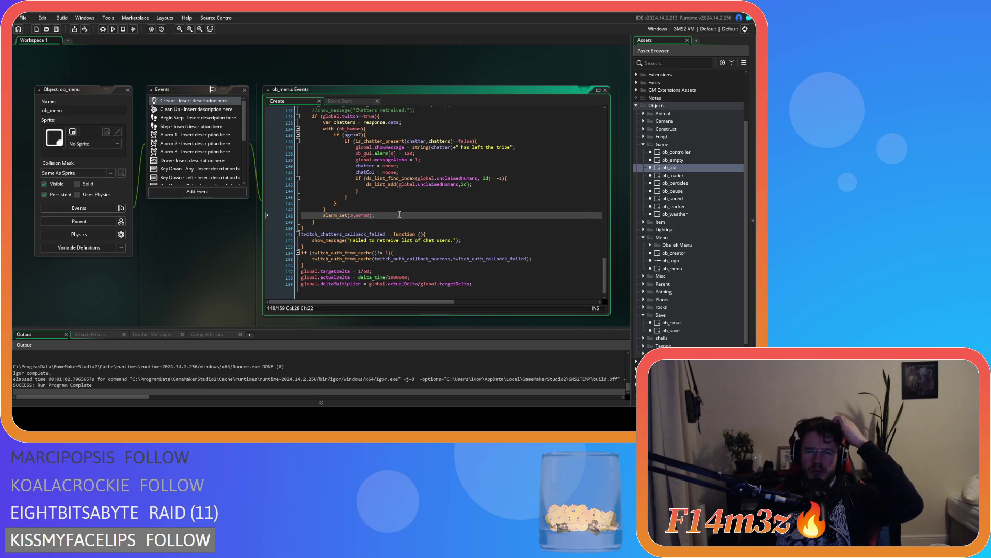
Open the Alarm 2 and Alarm 3 event code and close the Room Start tab
left_click(354, 102)
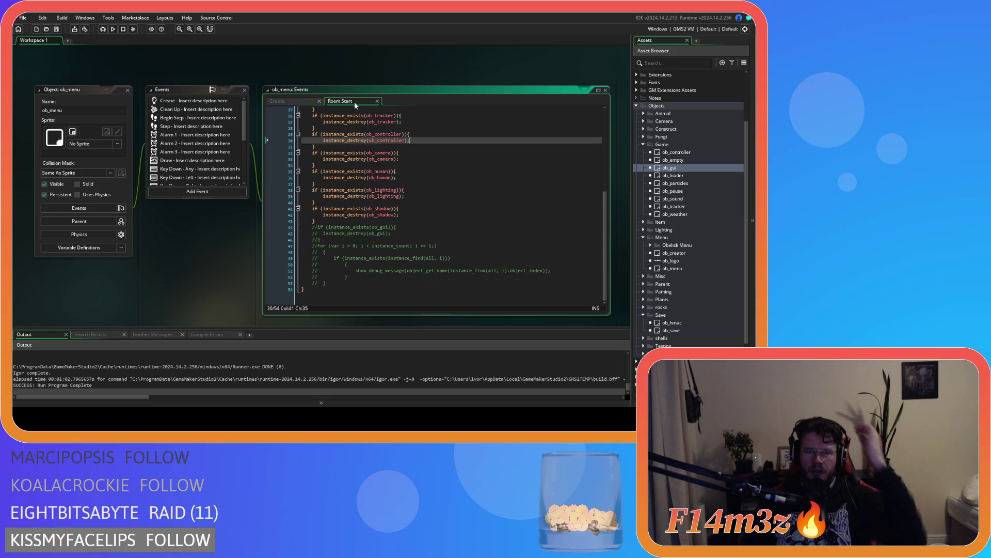
double_click(189, 143)
double_click(189, 151)
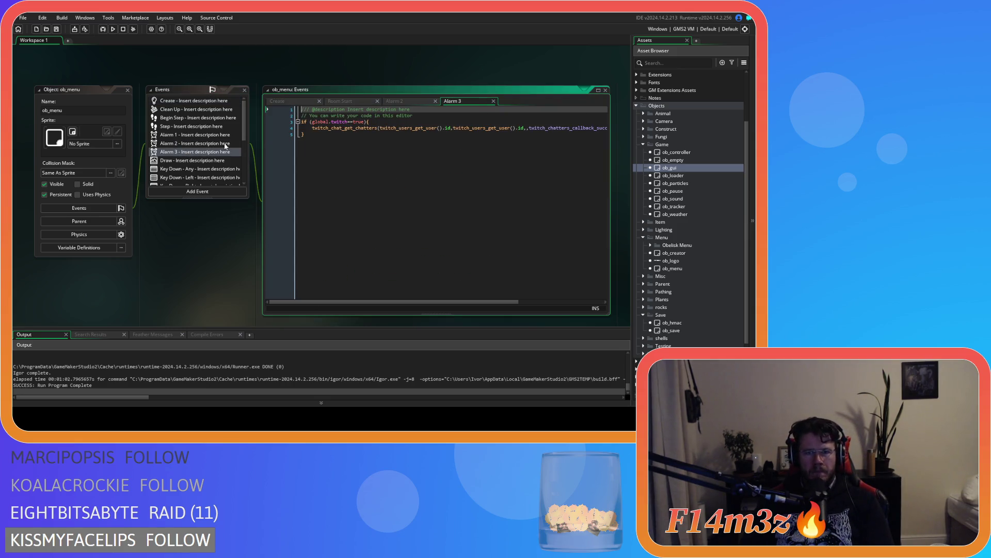
left_click(333, 100)
left_click(377, 101)
left_click(299, 100)
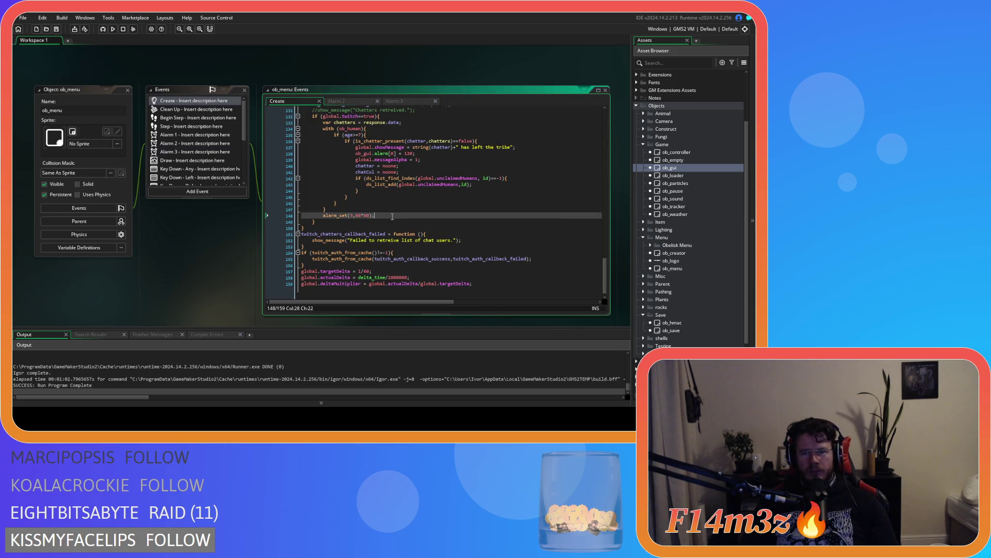
Scroll back through the Create code to the EventSub callback near line 92
scroll(469, 201, "up", 7)
scroll(469, 201, "up", 15)
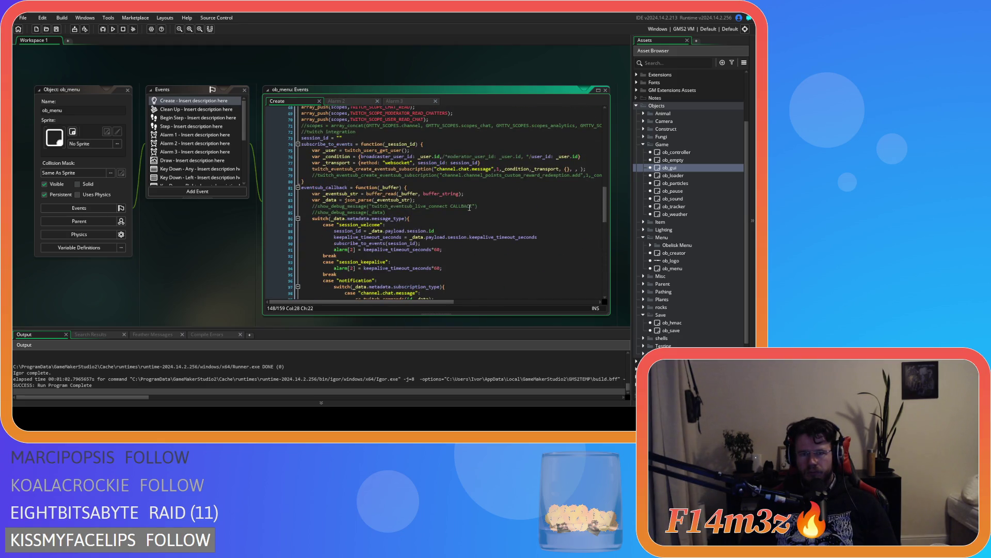
scroll(469, 207, "up", 6)
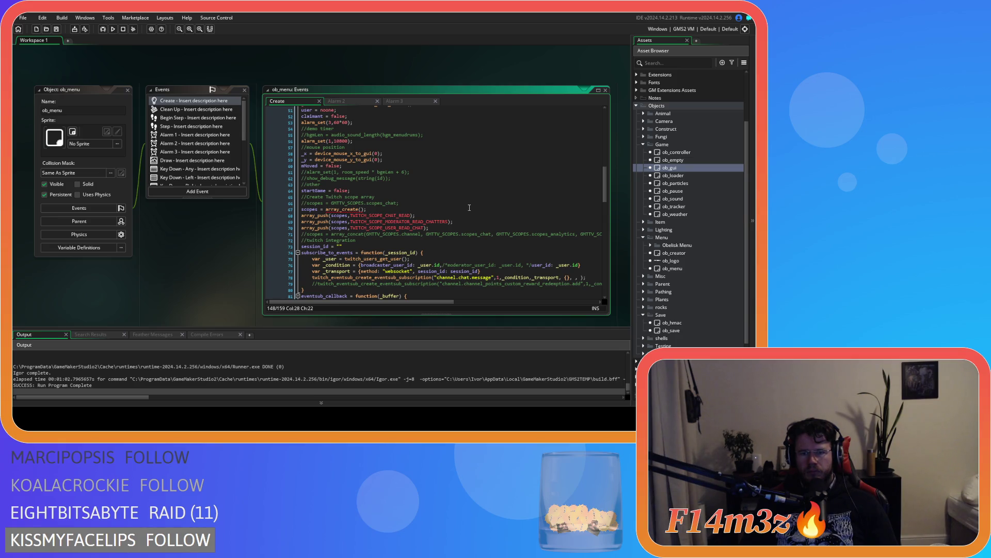
scroll(469, 208, "down", 10)
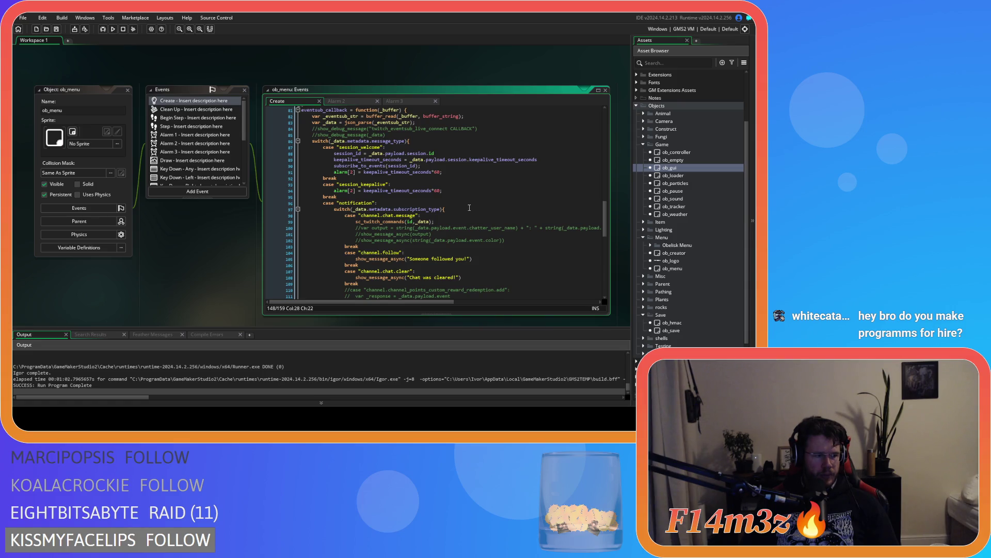
left_click(511, 179)
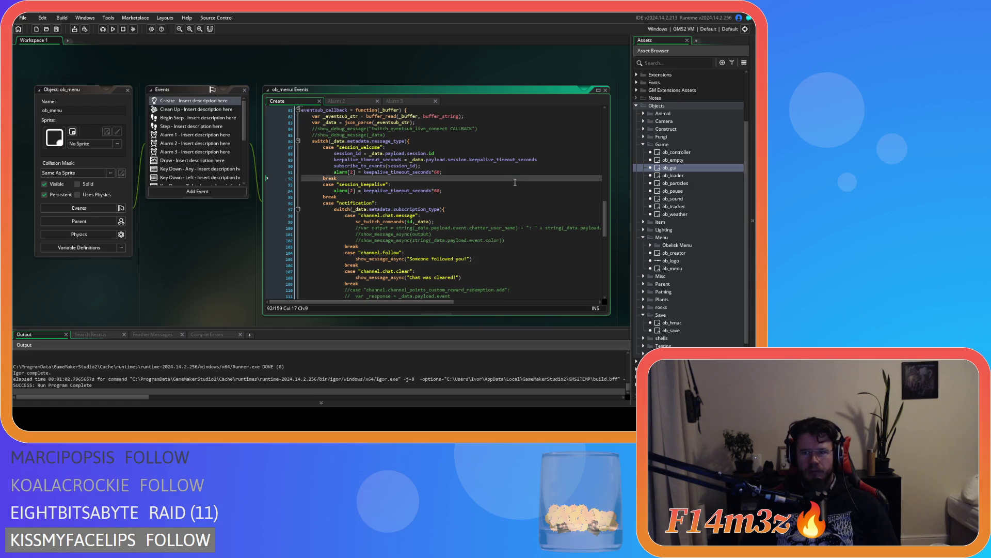
right_click(214, 84)
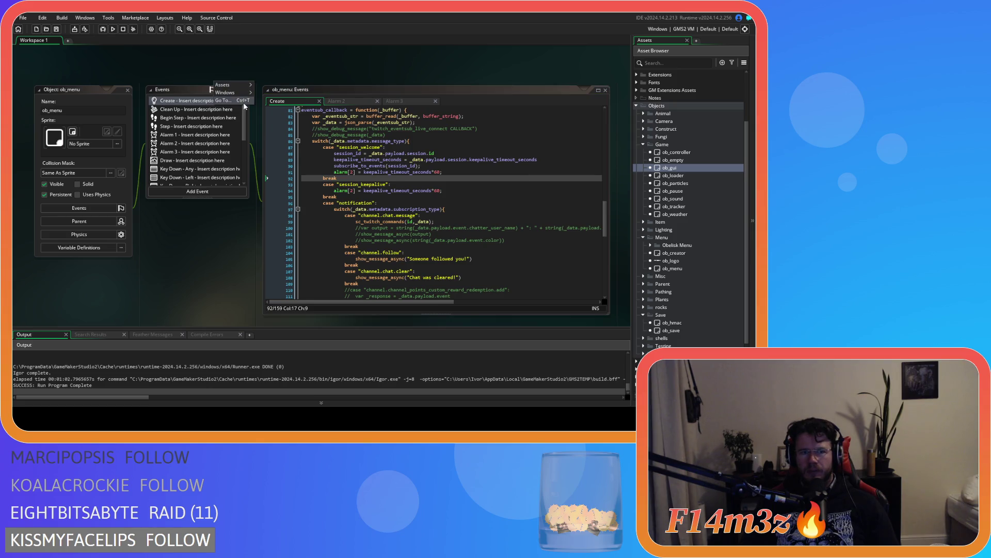
Close all open editors via Windows > Close All and collapse the Objects folders
mouse_move(233, 93)
left_click(277, 126)
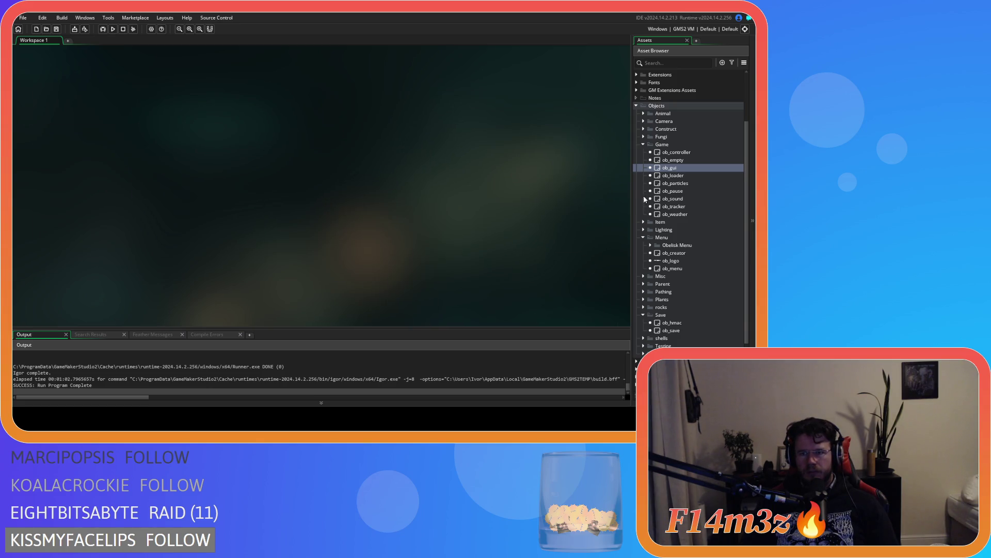
left_click(643, 145)
left_click(643, 179)
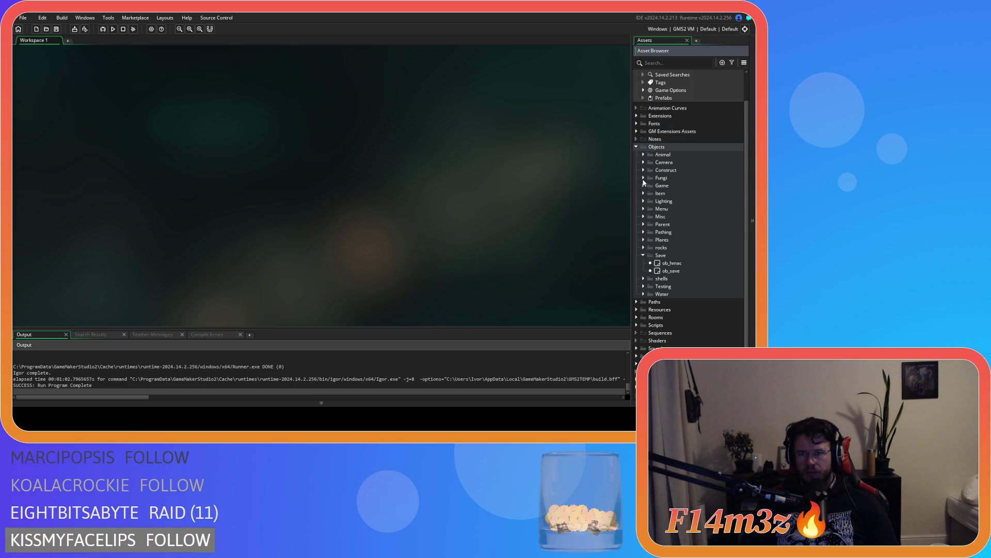
left_click(644, 255)
left_click(636, 162)
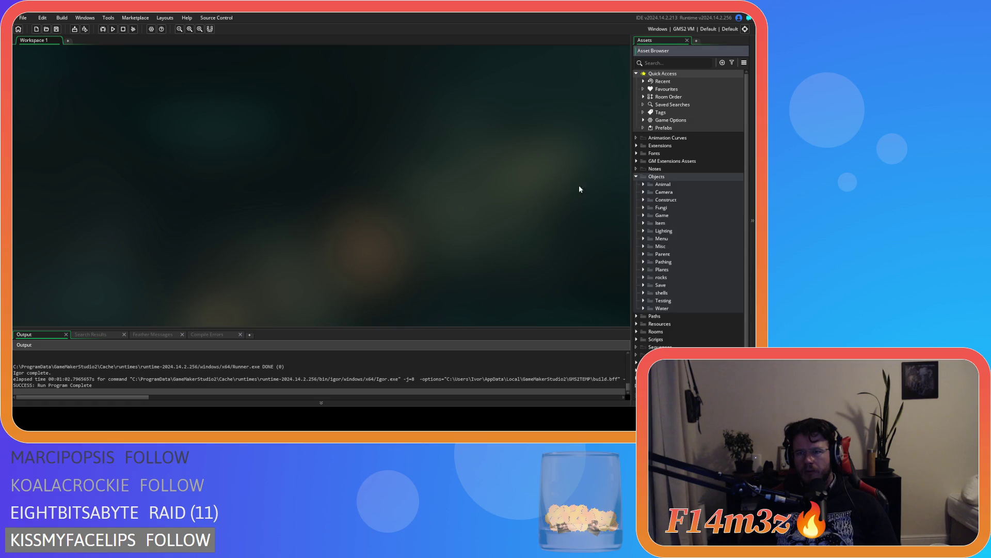
left_click(637, 176)
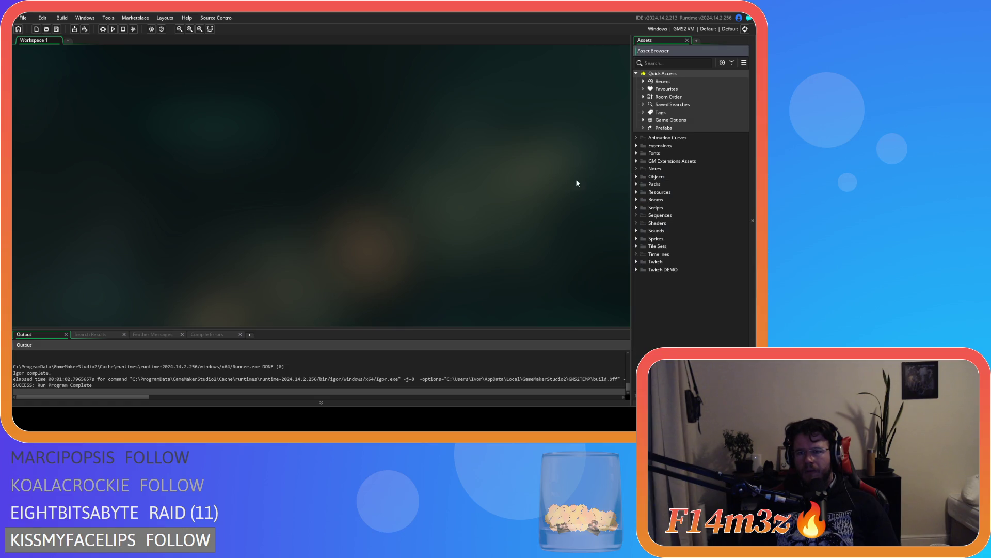
Expand Scripts > Game to list the sc_ scripts, then collapse the Game folder
left_click(634, 207)
scroll(661, 260, "down", 2)
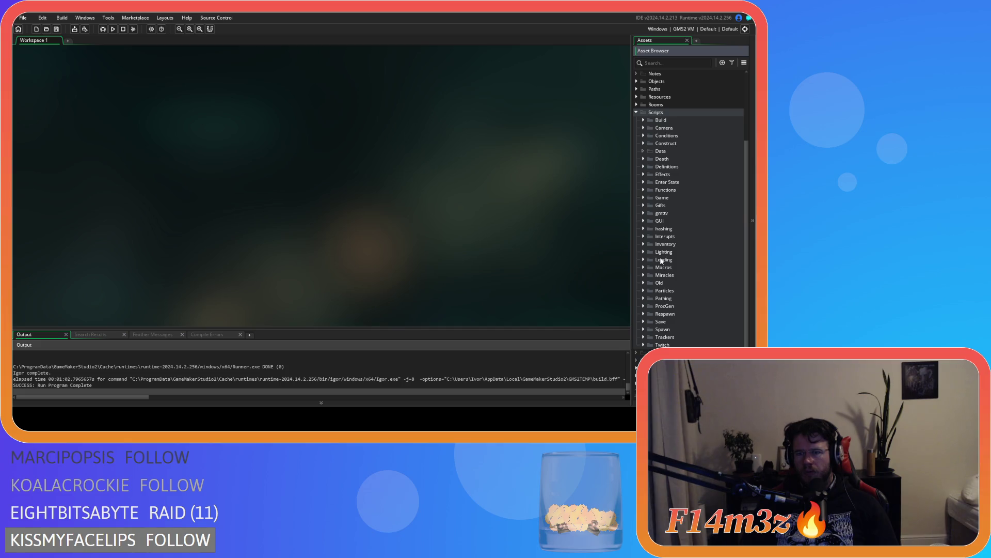
scroll(661, 261, "up", 2)
left_click(643, 229)
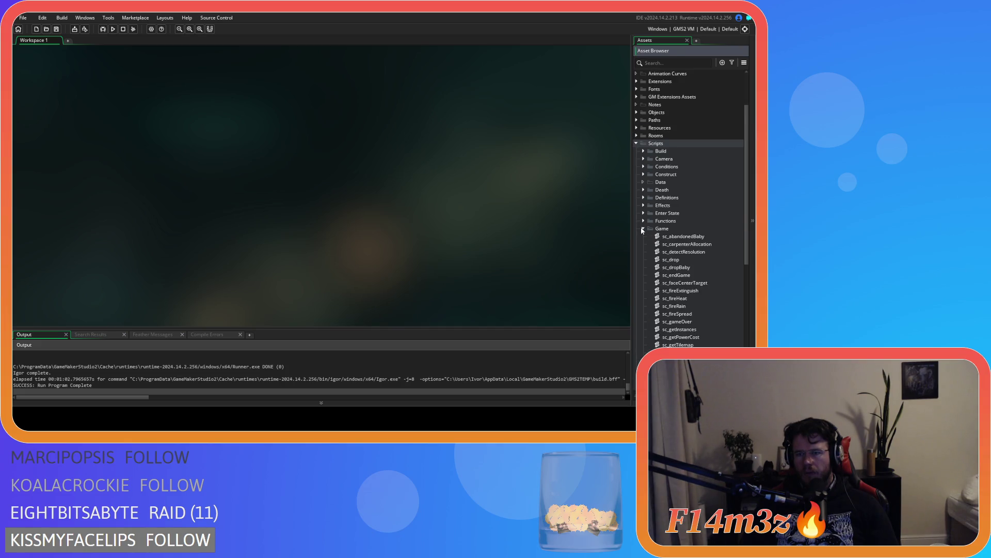
scroll(671, 248, "down", 3)
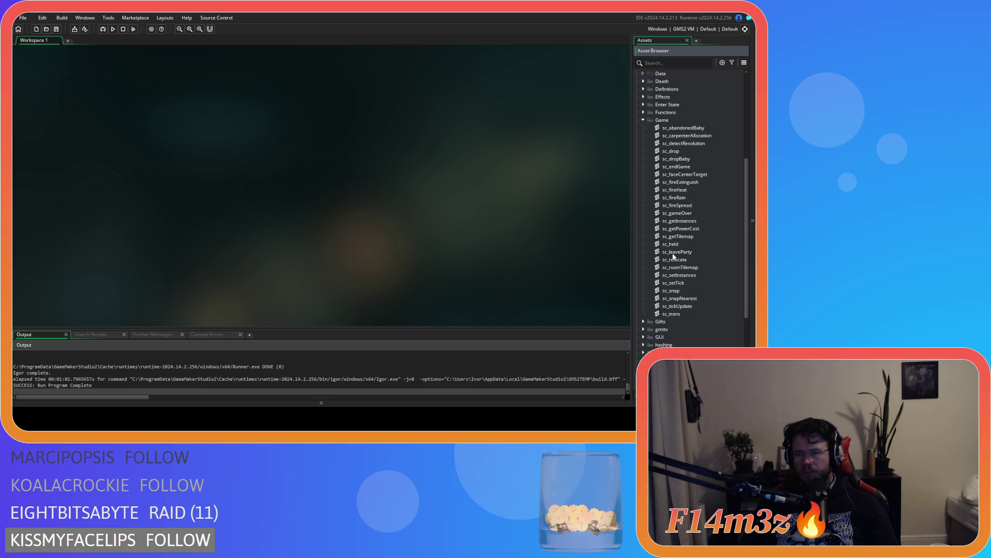
left_click(643, 121)
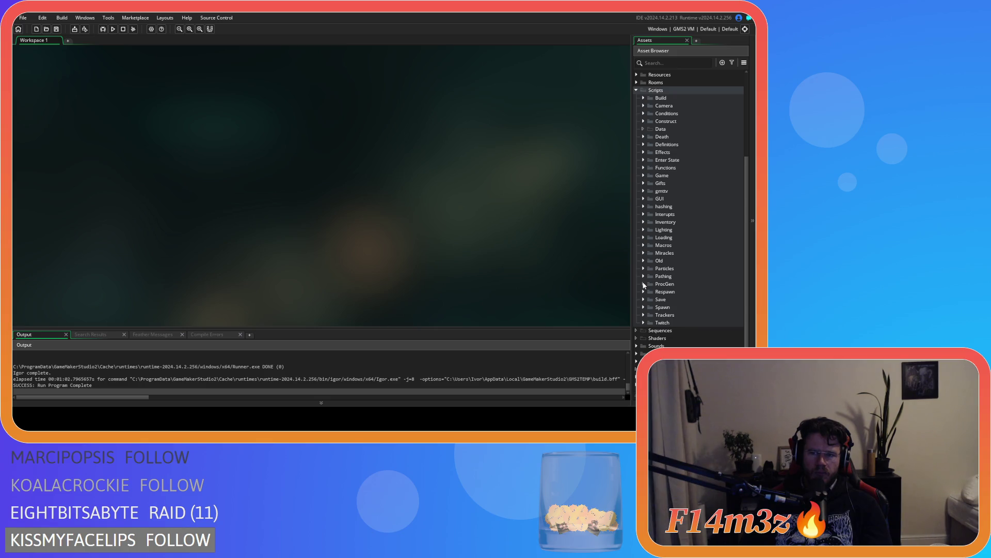
Collapse the Scripts folder in the Asset Browser
left_click(635, 90)
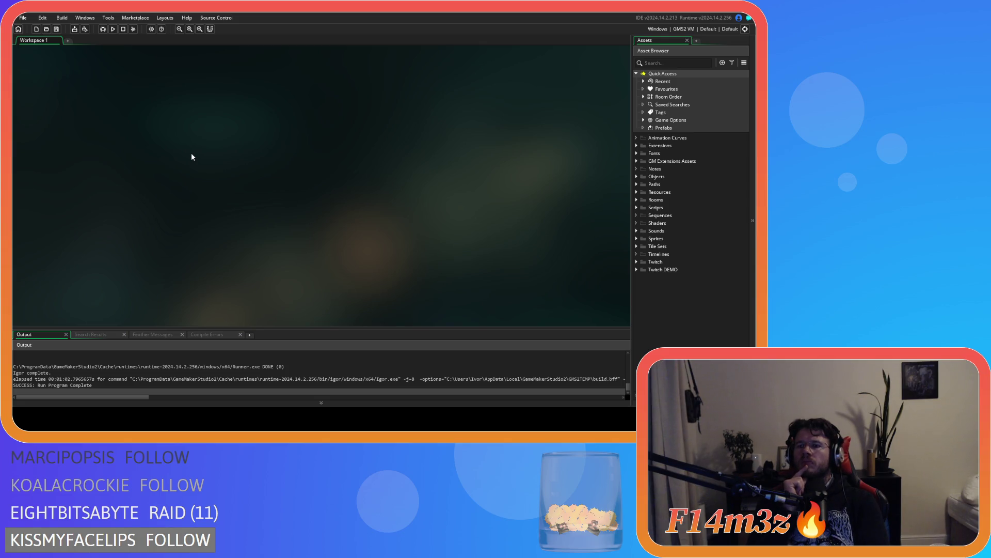
Expand Objects > Menu and open ob_creator's Create event code
left_click(637, 176)
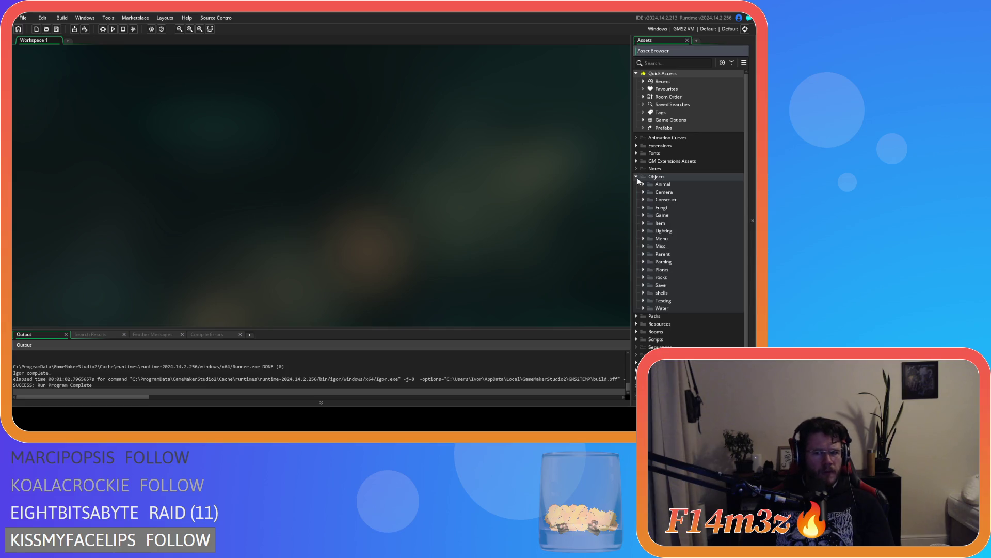
left_click(643, 216)
left_click(643, 215)
left_click(643, 239)
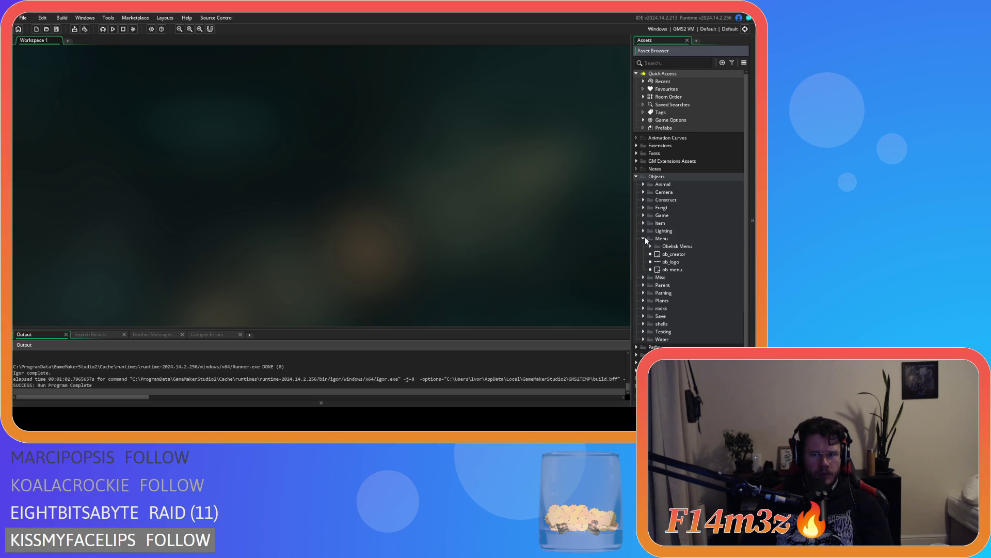
double_click(672, 254)
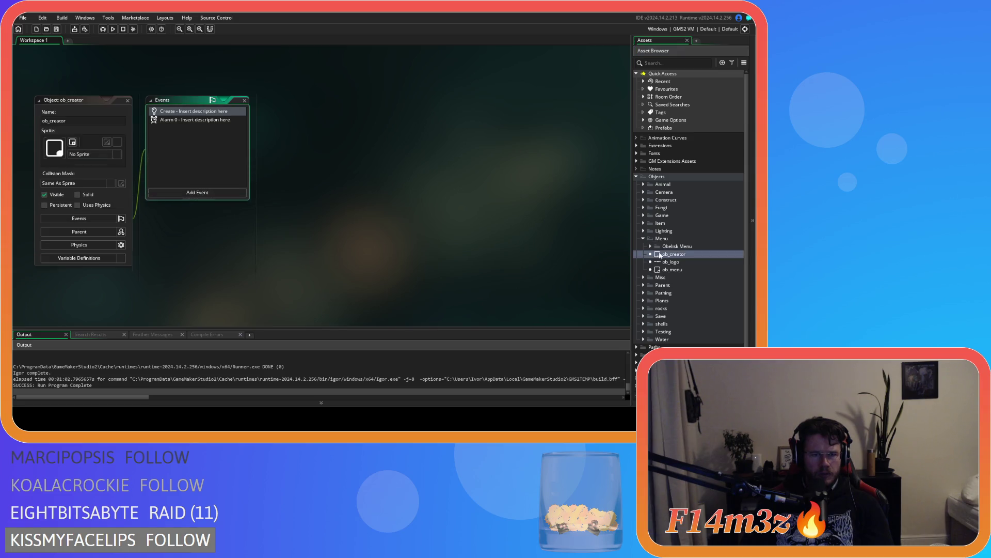
double_click(237, 119)
left_click(227, 111)
Read through the global.buildMenu and entheogen_names.csv loading lines, then close ob_creator
scroll(467, 208, "down", 3)
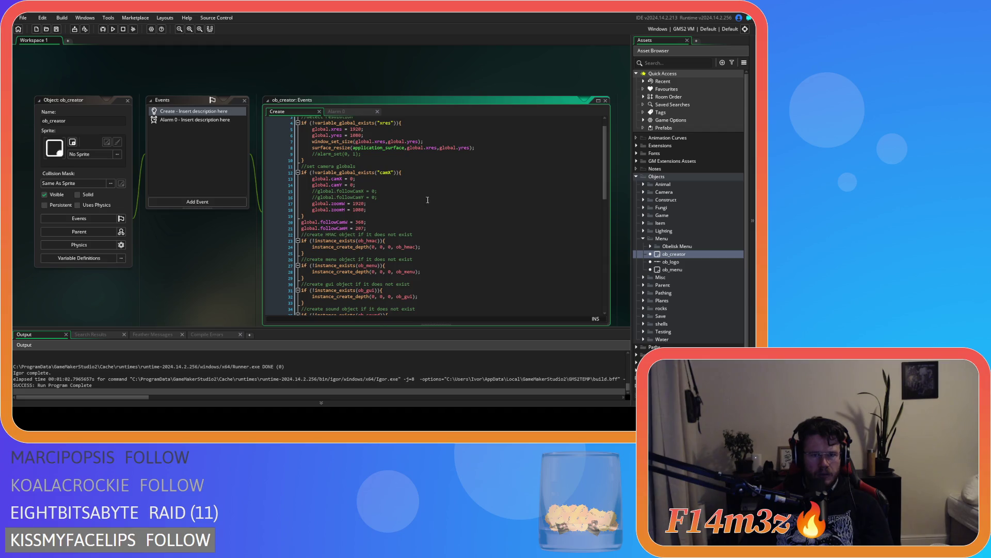
scroll(469, 207, "down", 4)
scroll(469, 207, "down", 3)
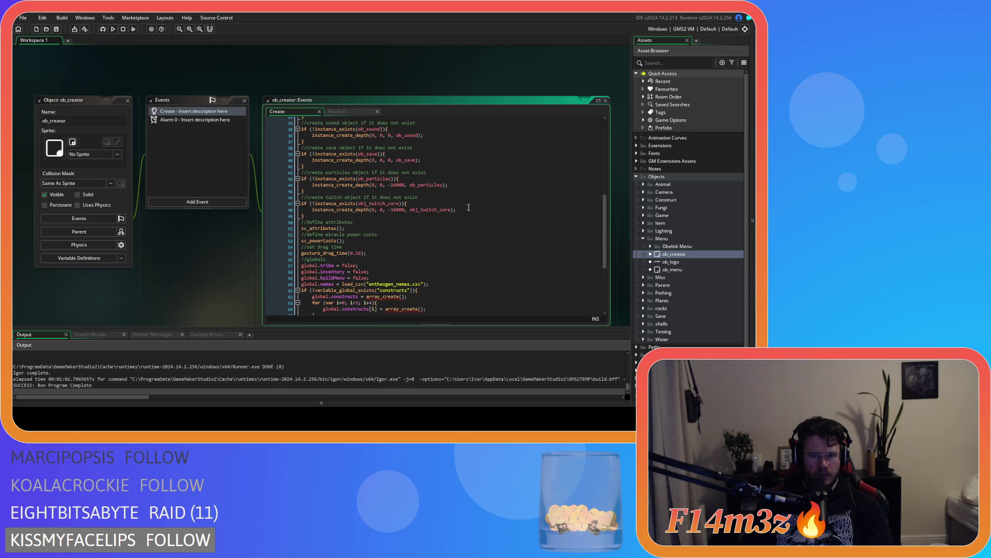
scroll(469, 208, "down", 2)
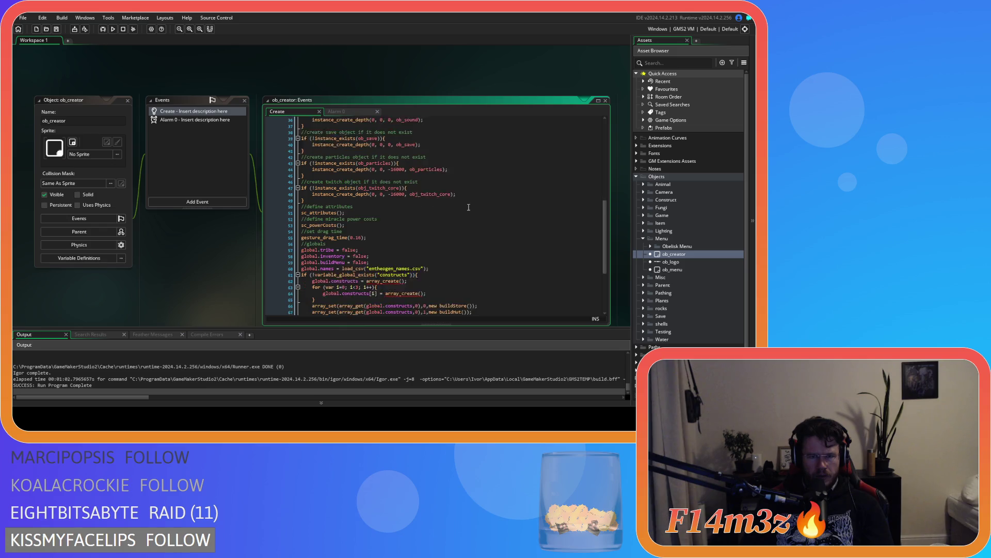
scroll(469, 207, "down", 4)
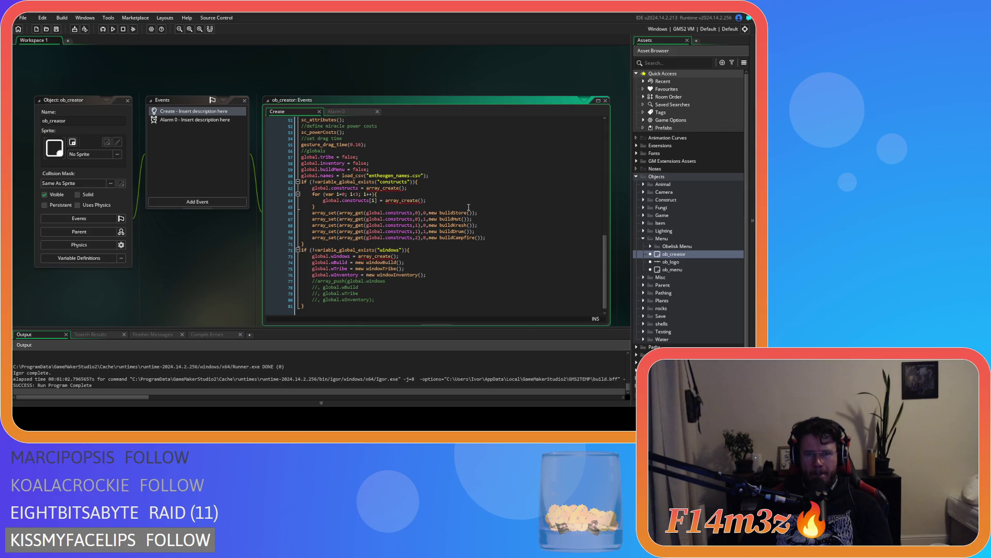
left_click(396, 170)
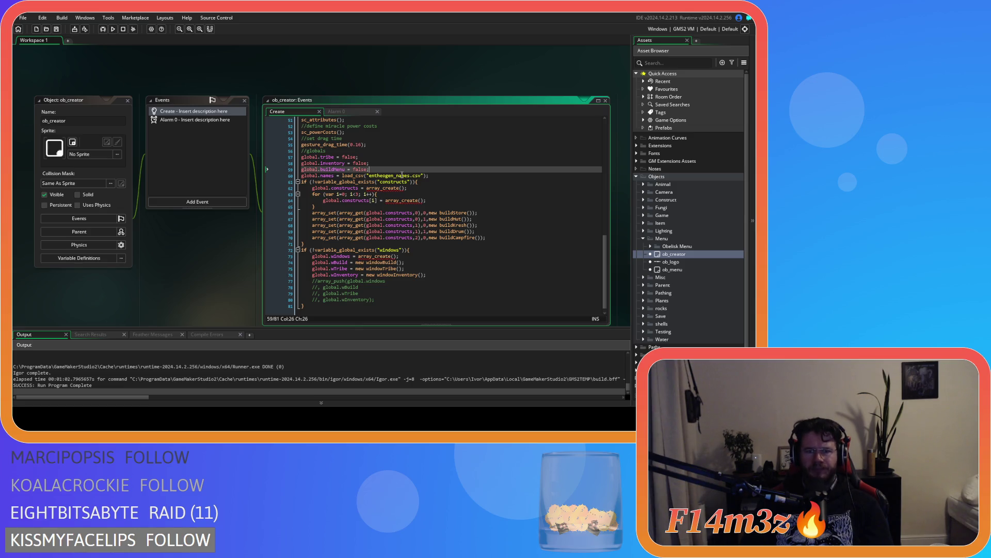
left_click(436, 175)
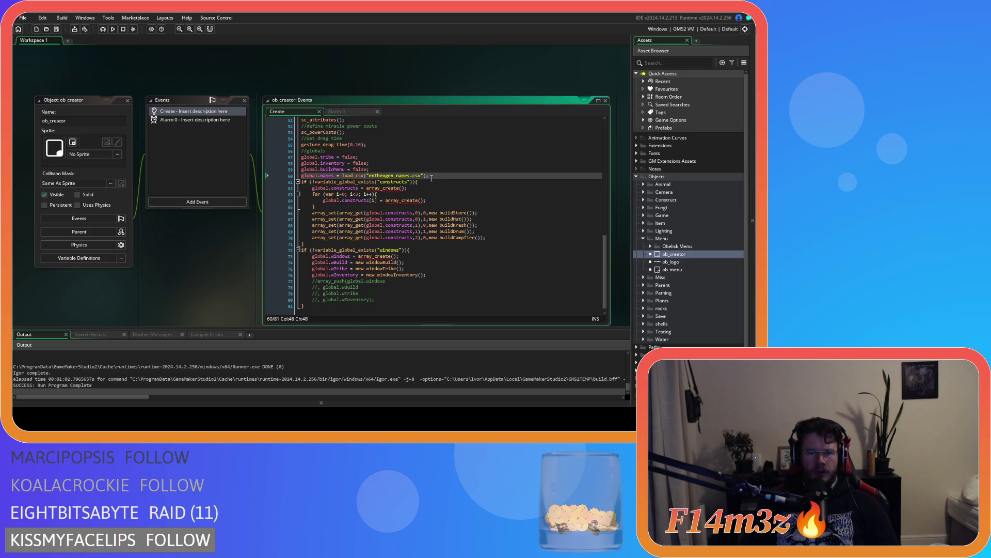
key("Down")
key("Down")
key("Down")
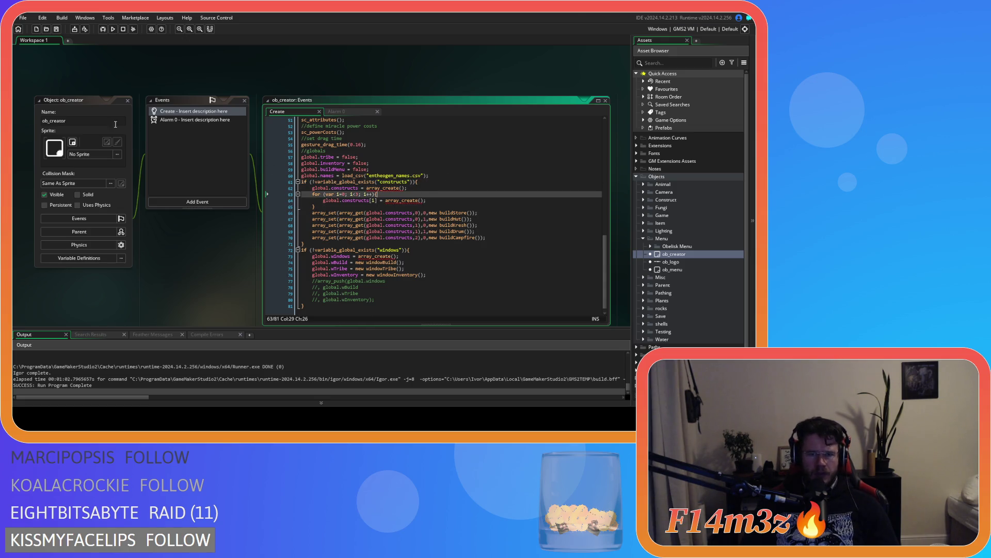
left_click(128, 100)
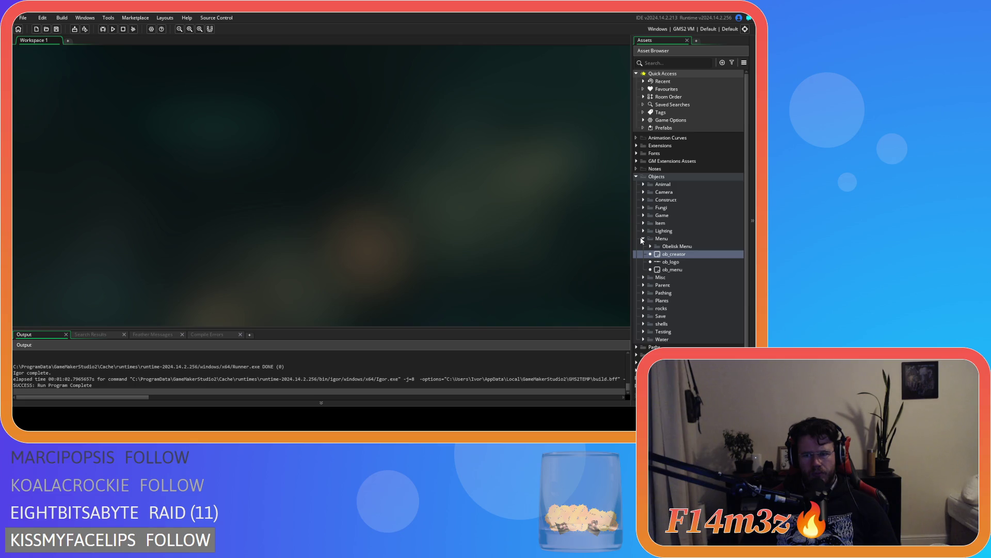
Reopen ob_menu, scroll its Create code, and glance at the Alarm 3 event
double_click(666, 270)
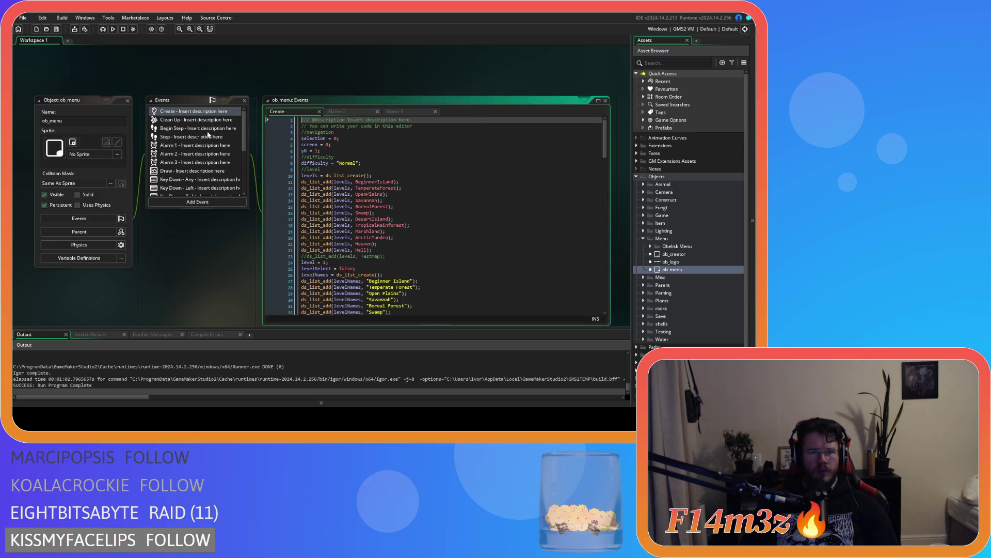
left_click_drag(604, 122, 605, 185)
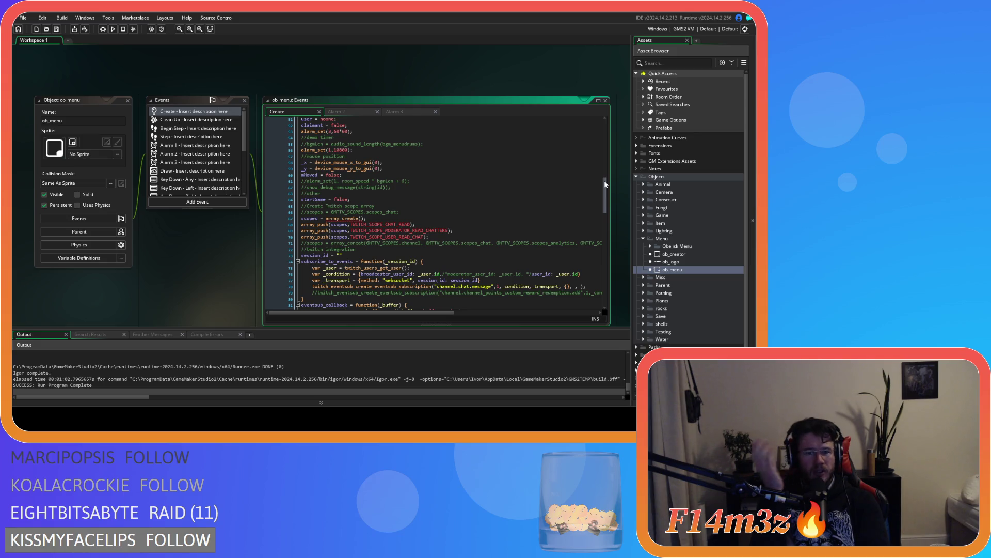
scroll(473, 149, "down", 3)
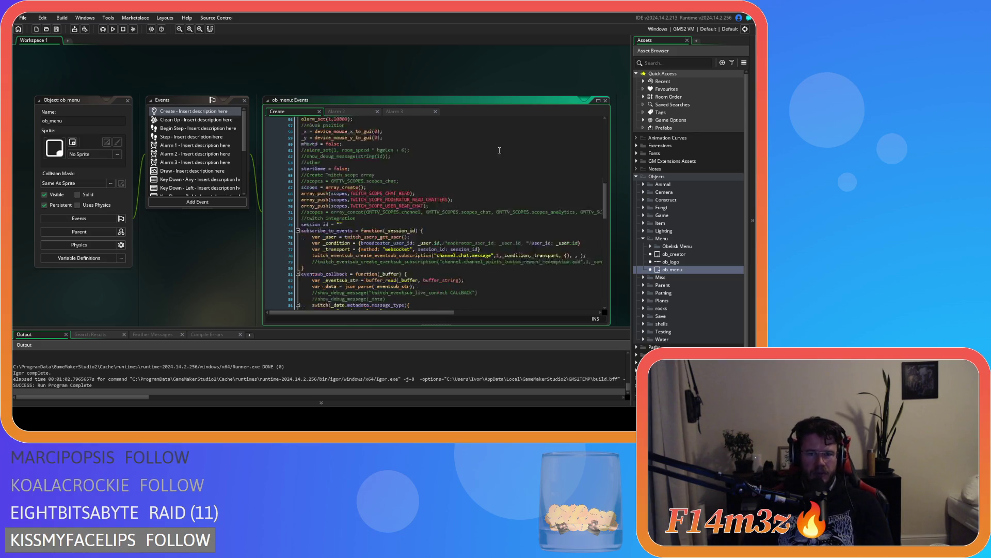
scroll(474, 150, "down", 3)
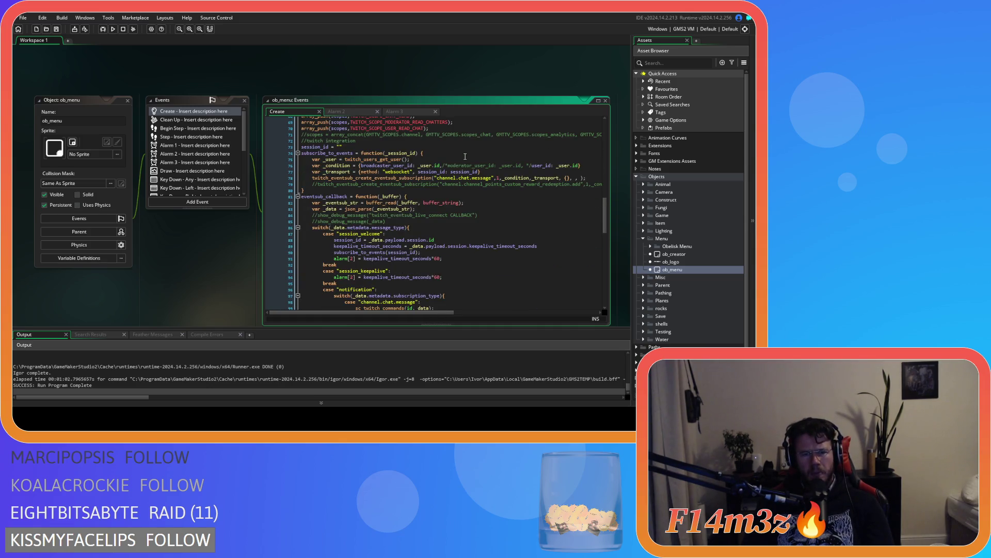
scroll(465, 156, "up", 3)
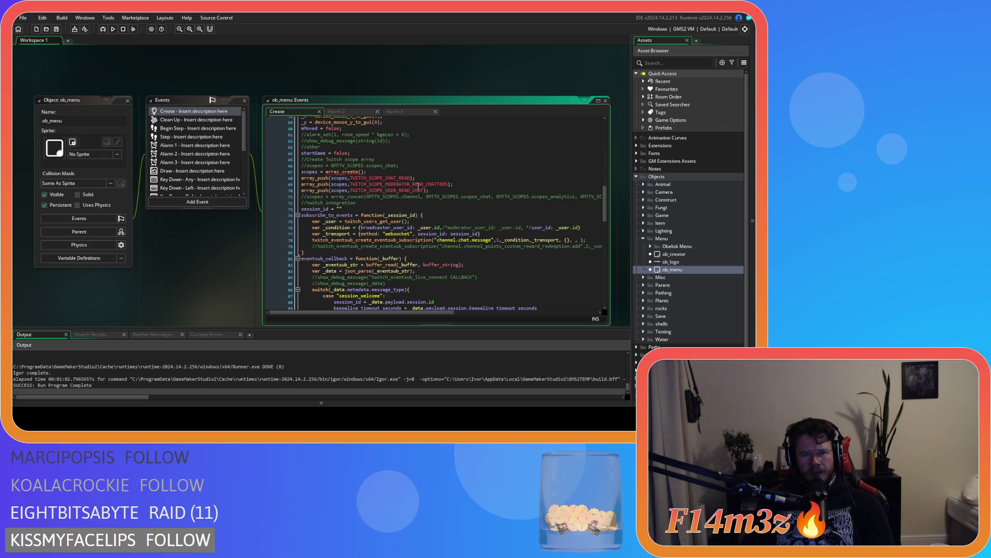
scroll(403, 200, "down", 13)
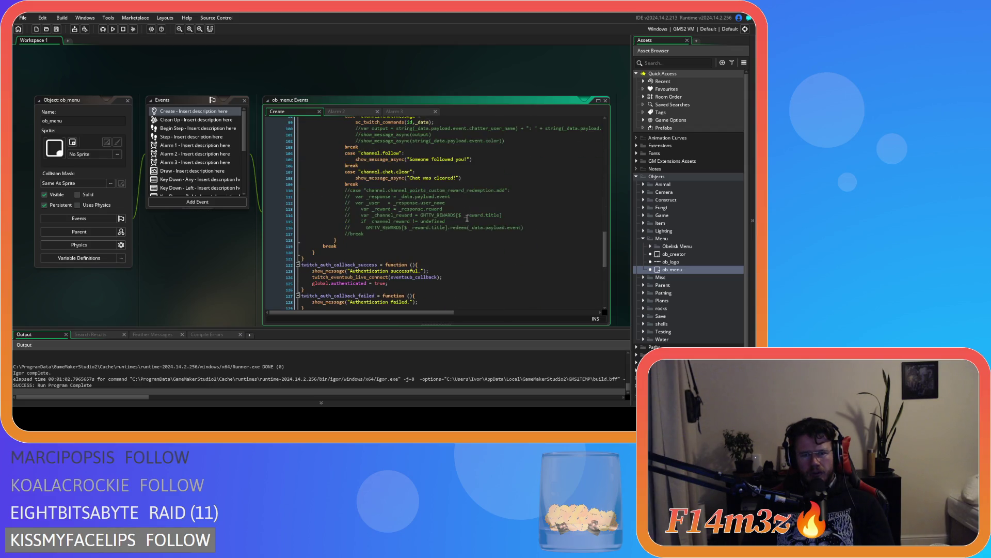
scroll(467, 218, "down", 3)
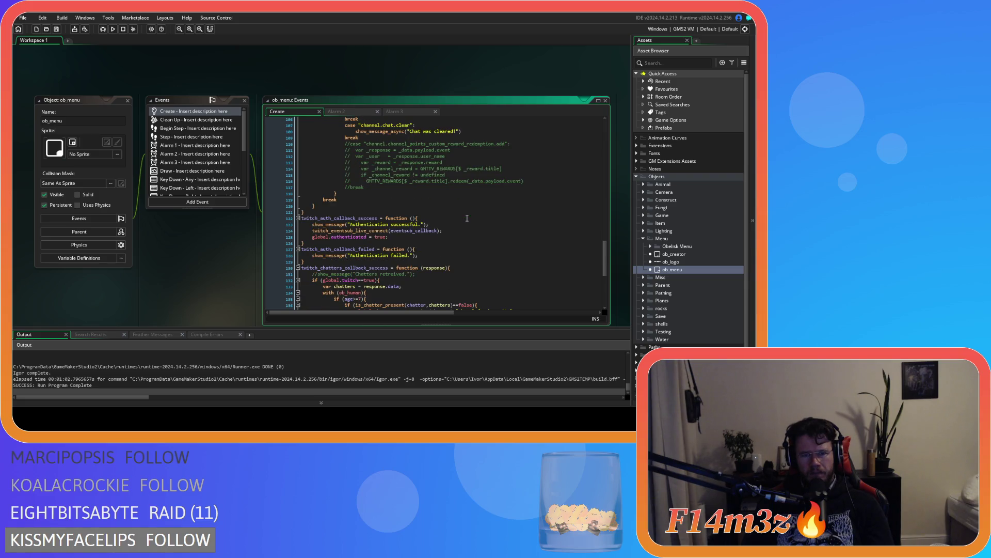
left_click(396, 111)
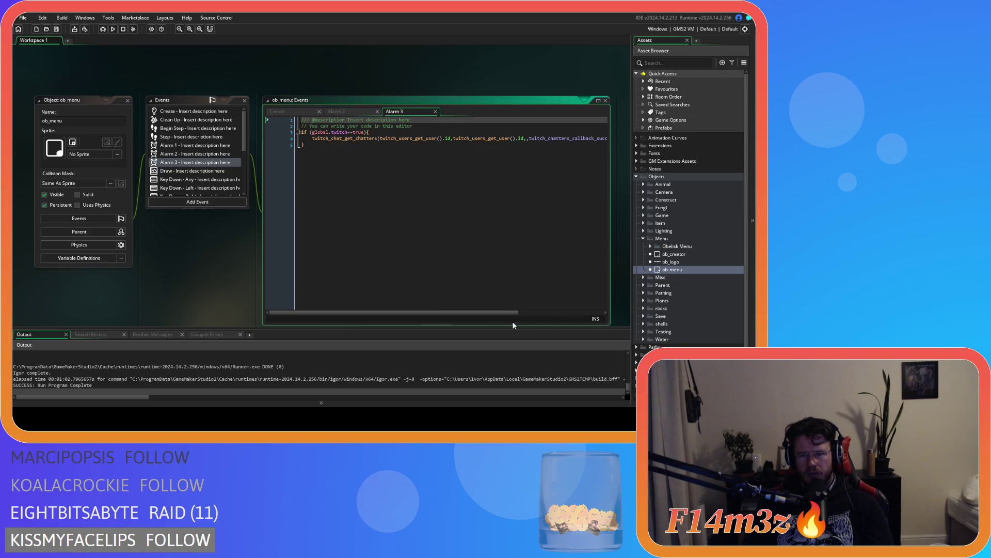
mouse_move(514, 313)
left_mouse_down()
mouse_move(587, 312)
mouse_move(372, 214)
left_mouse_up()
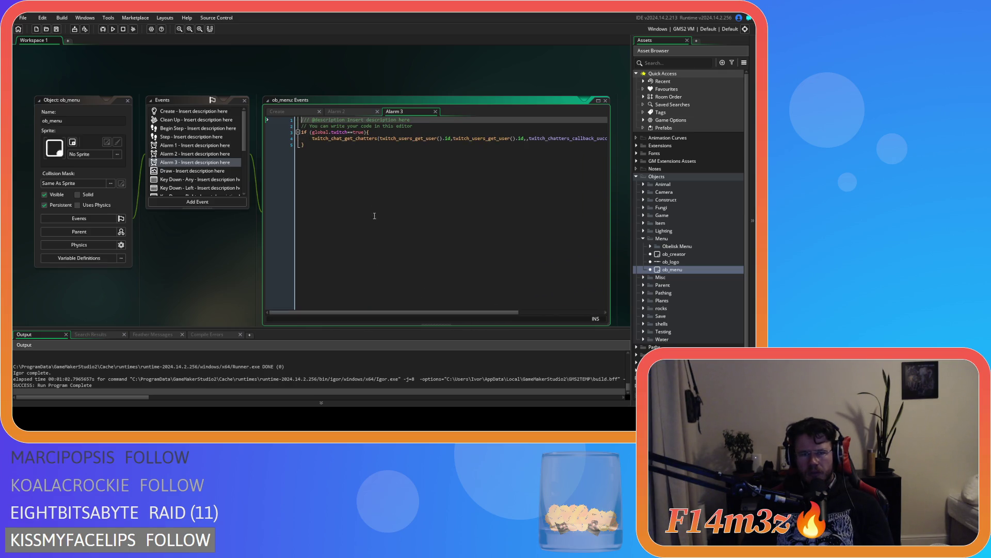
left_click(300, 111)
scroll(478, 208, "up", 15)
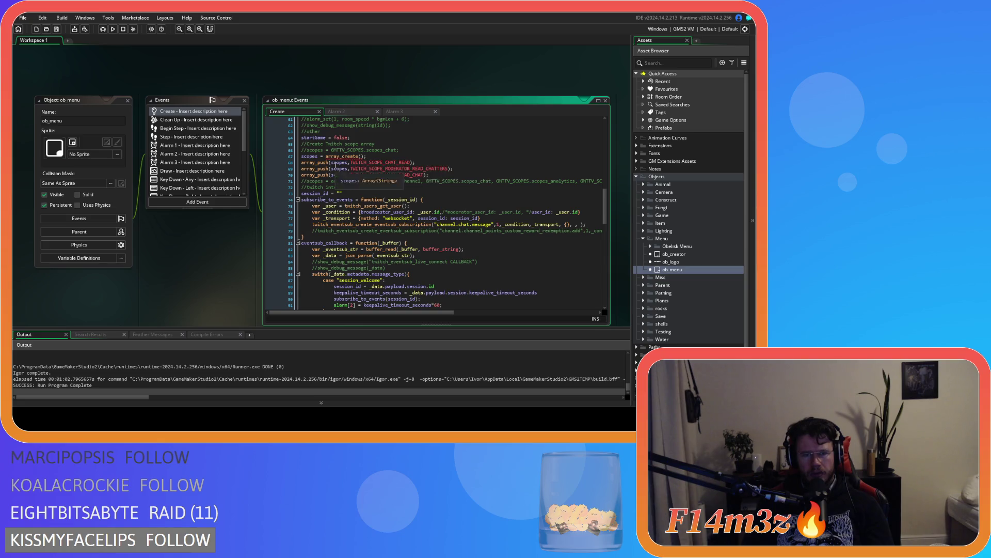
Select the Twitch scope lines 68–70 and review the subscription code down to line 142
left_click_drag(335, 162, 342, 175)
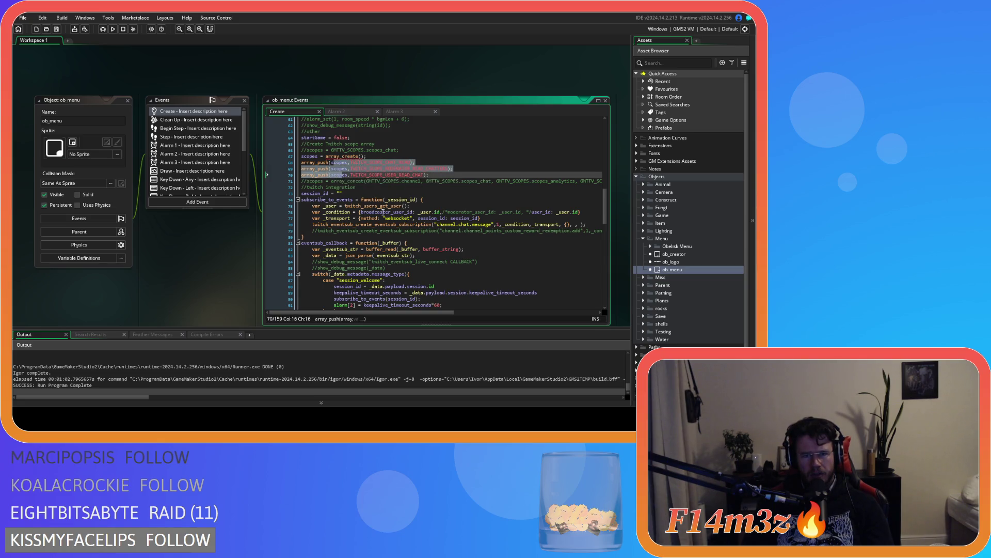
left_click(393, 212)
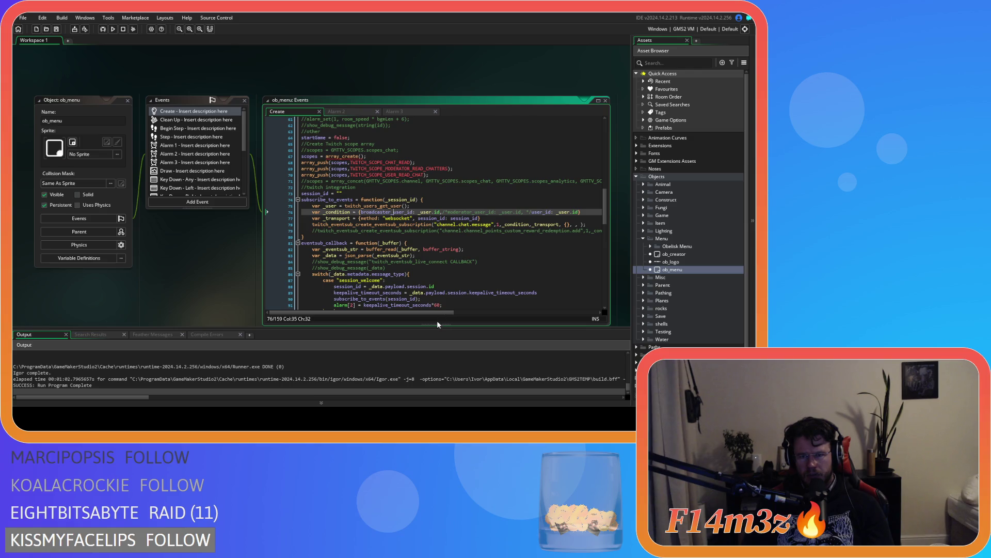
mouse_move(422, 313)
left_mouse_down()
mouse_move(553, 315)
mouse_move(399, 311)
left_mouse_up()
scroll(425, 200, "down", 2)
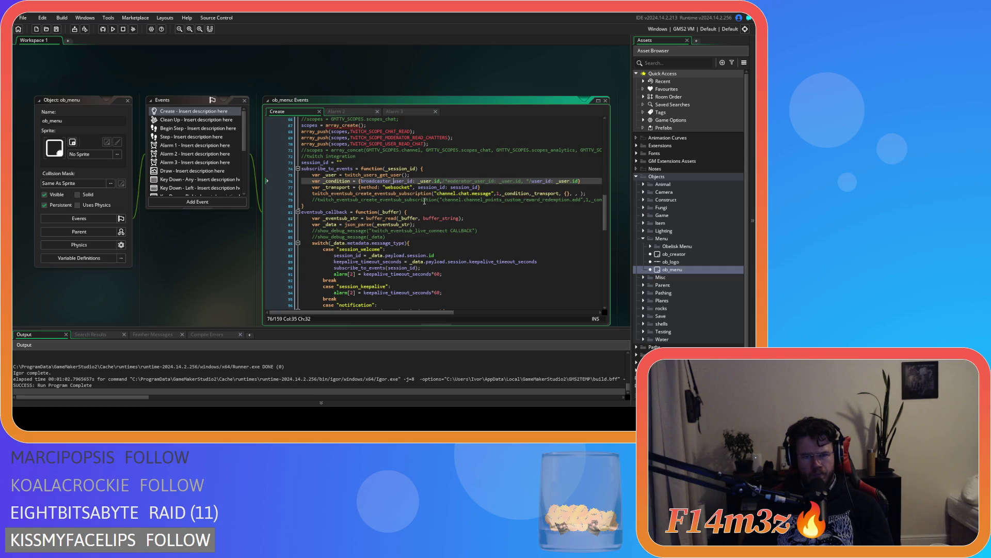
scroll(424, 200, "down", 3)
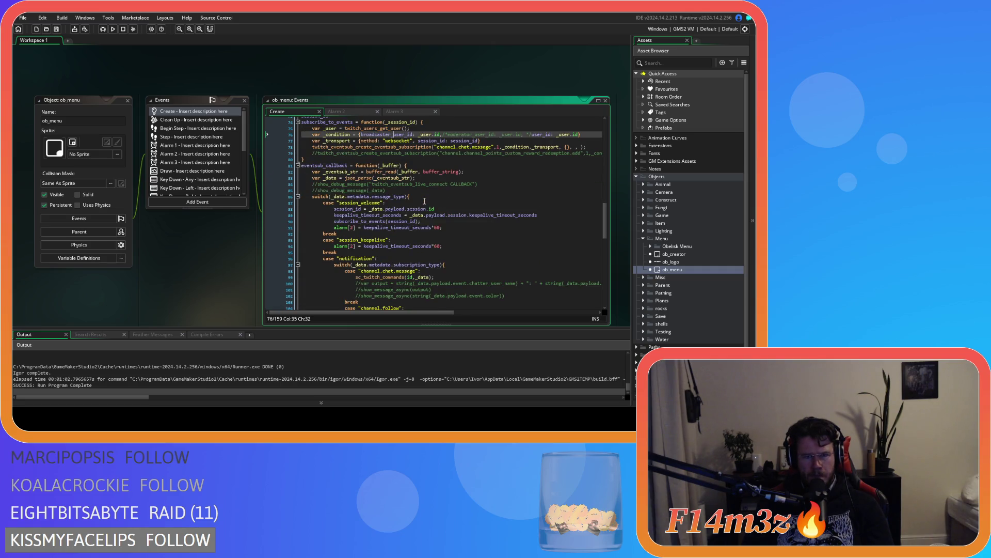
scroll(424, 200, "down", 10)
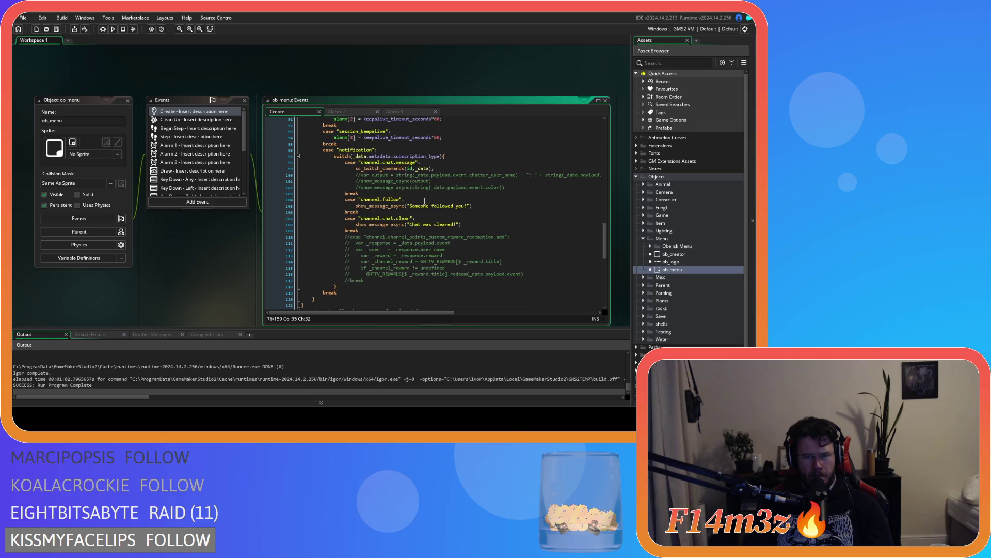
scroll(424, 201, "down", 3)
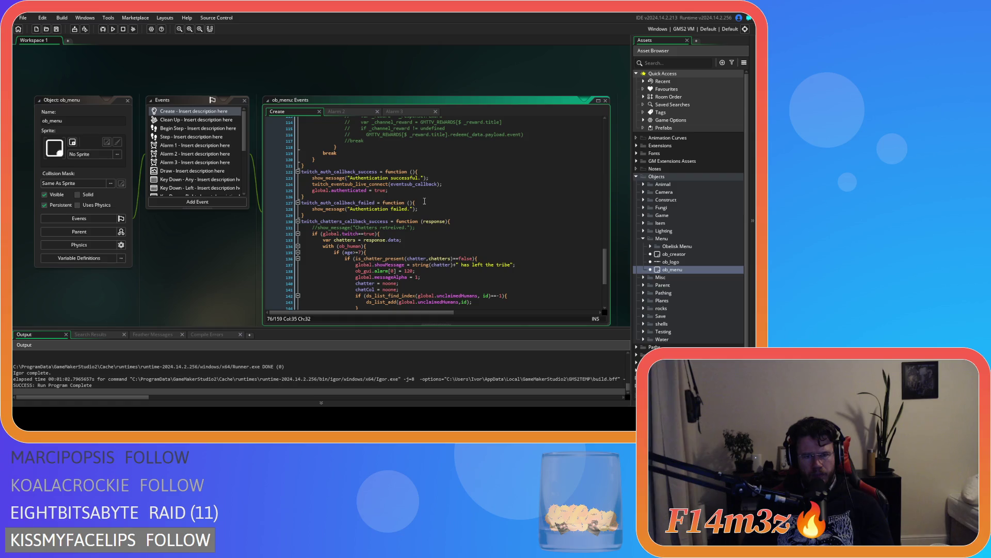
scroll(425, 201, "down", 3)
left_click(483, 232)
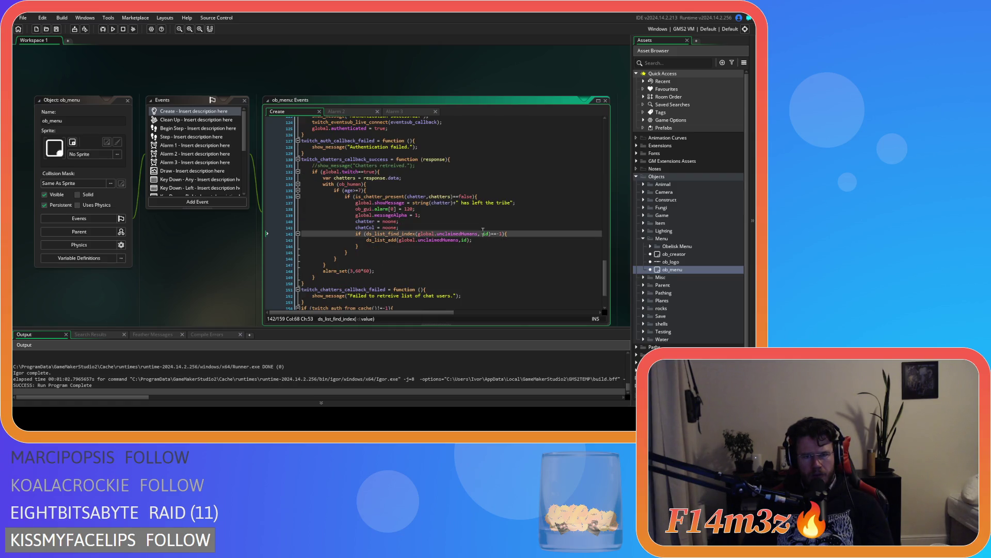
scroll(483, 231, "down", 3)
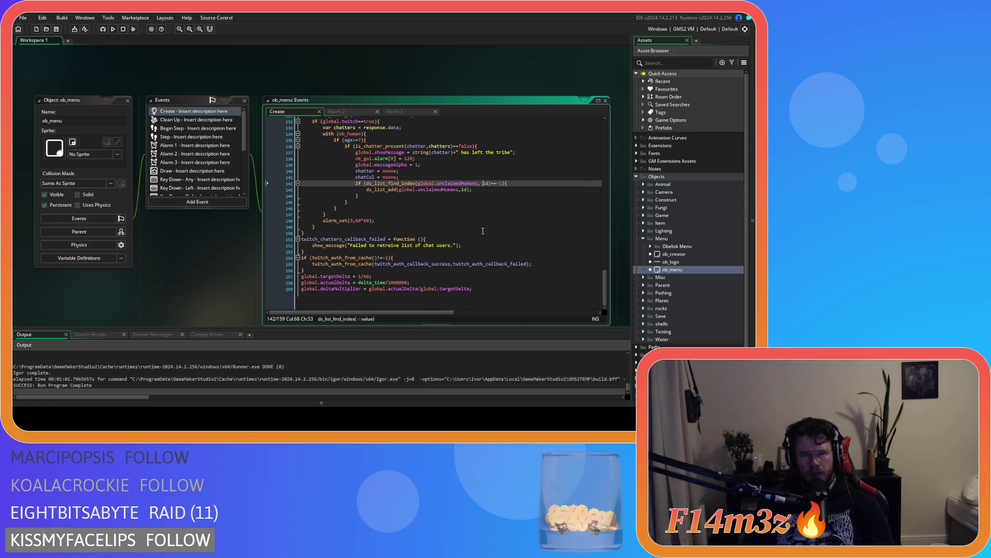
scroll(357, 184, "up", 18)
scroll(358, 184, "up", 3)
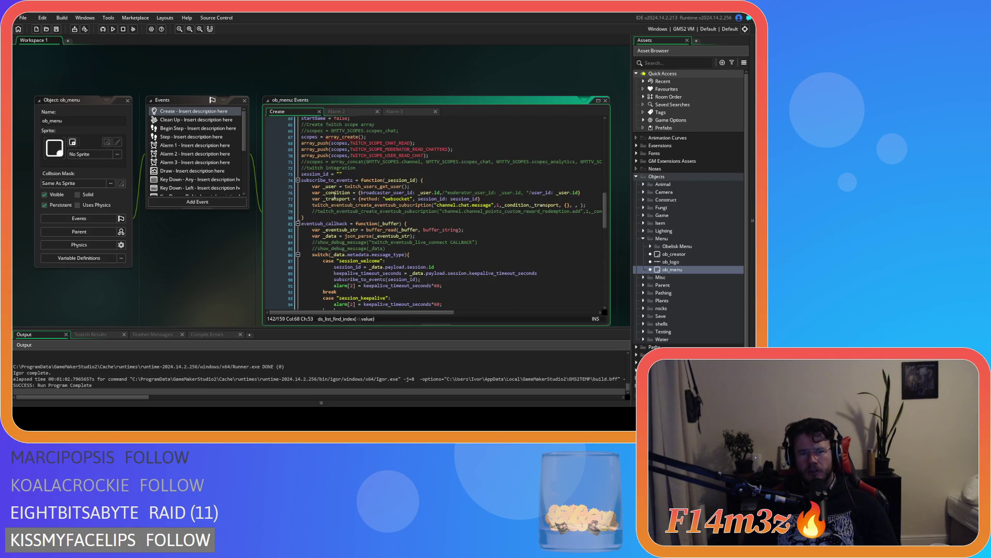
Step through every 'scopes' match in the current code, wrapping back to line 67
left_click(310, 137)
key("ctrl+f")
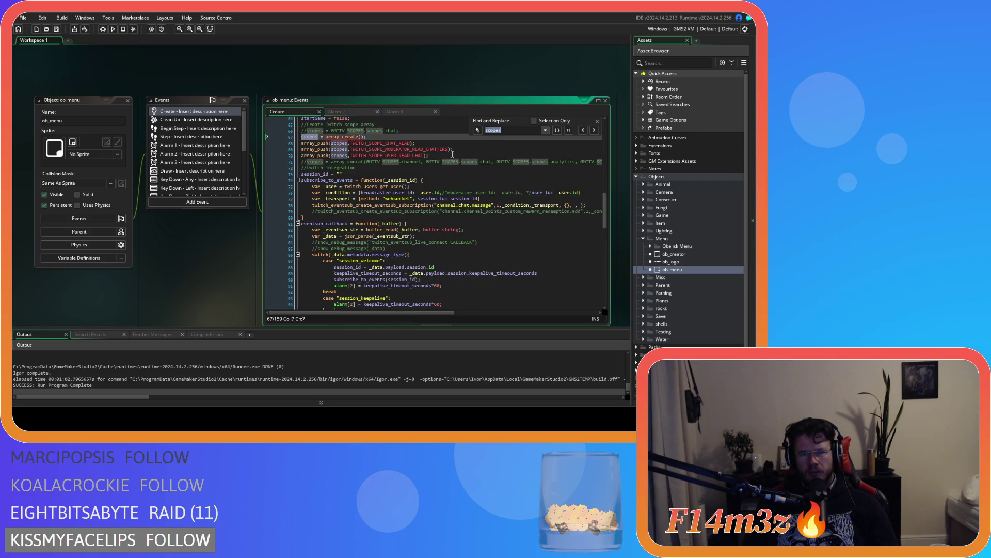
left_click(595, 130)
left_click(595, 130)
left_click(594, 130)
left_click(595, 130)
left_click(594, 130)
left_click(594, 130)
left_click(595, 130)
left_click(595, 130)
left_click(594, 130)
left_click(595, 130)
left_click(595, 131)
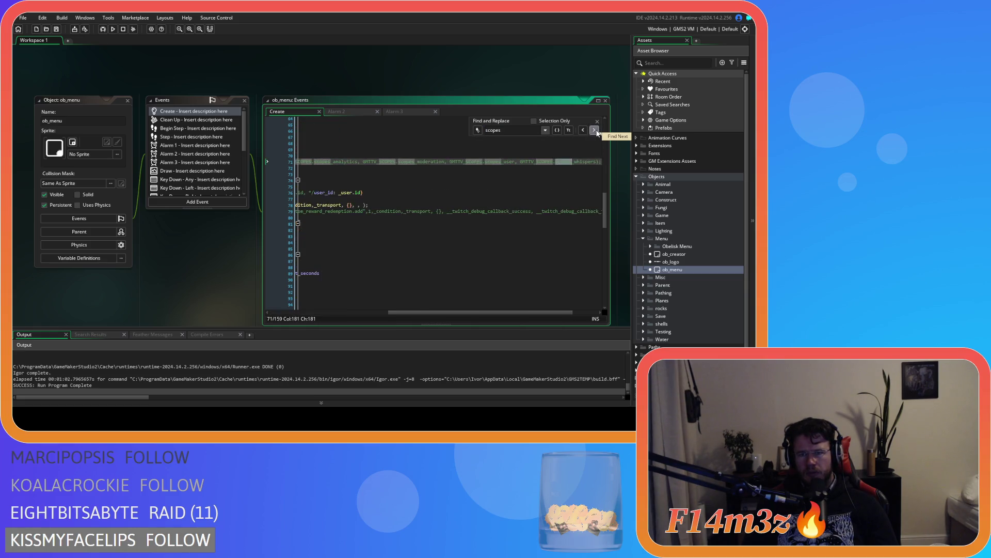
left_click(595, 130)
left_click(595, 130)
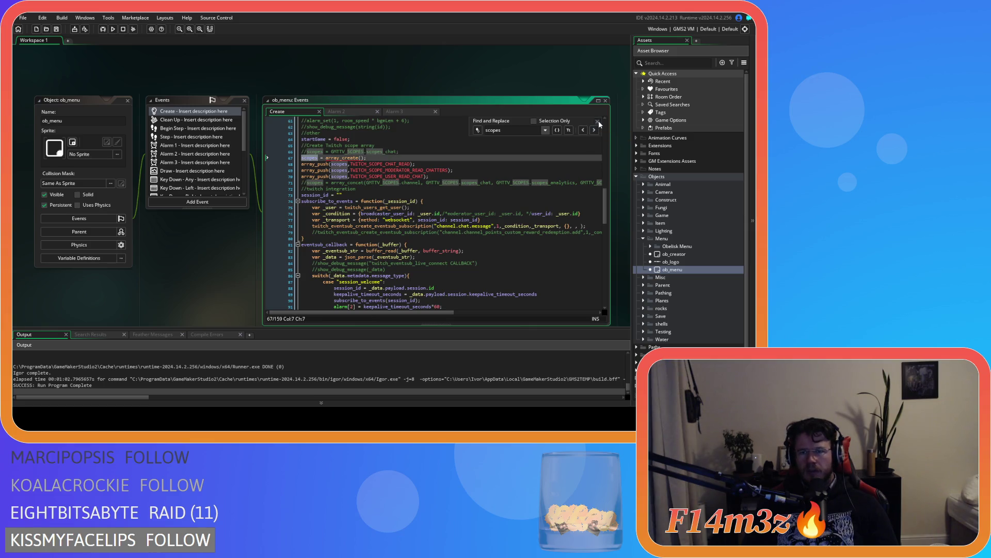
left_click(598, 121)
Run a project-wide search for 'scopes' and list all matches
left_click(507, 151)
key("ctrl+shift+f")
type("scopes")
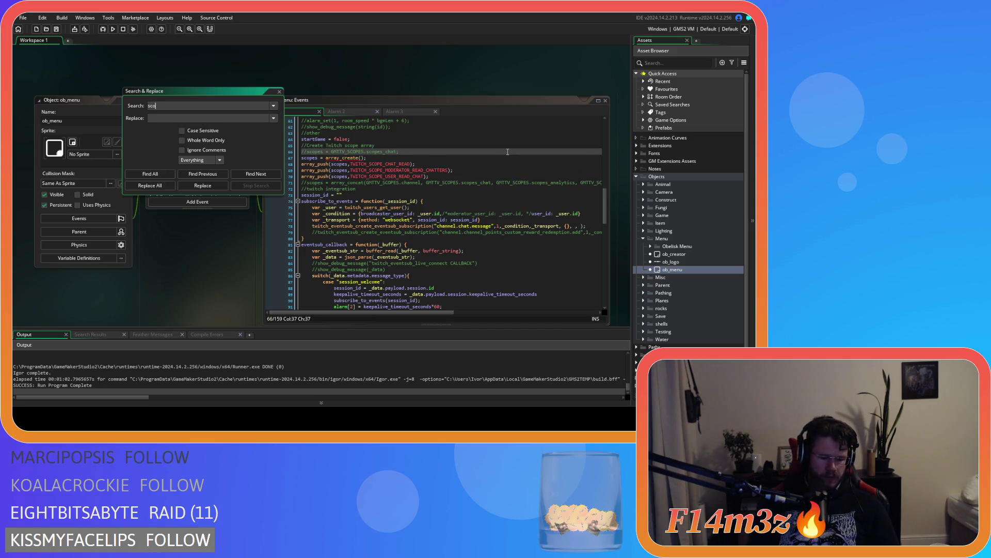
left_click(160, 178)
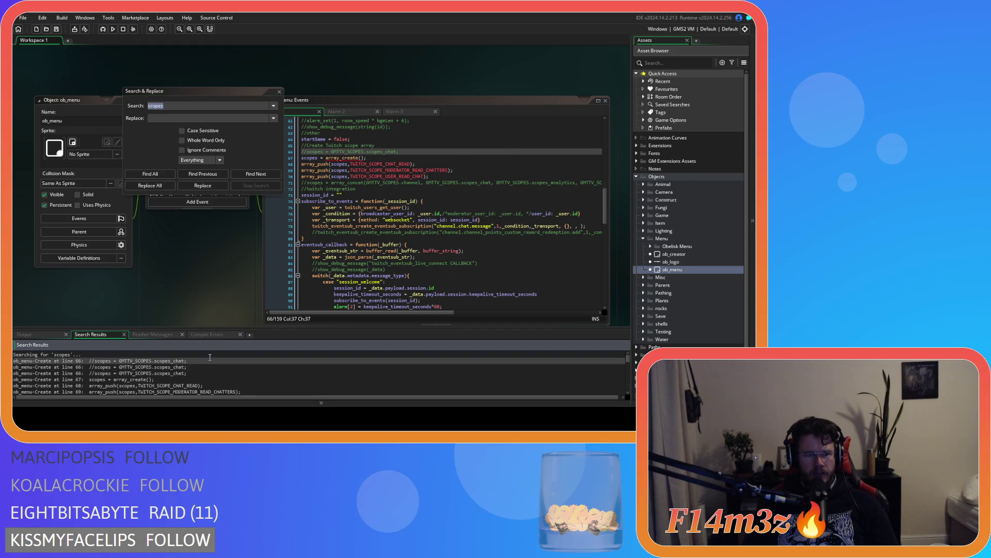
Browse the twitch_functions results and open the sc_twitch_scopes script at line 4
left_click(146, 370)
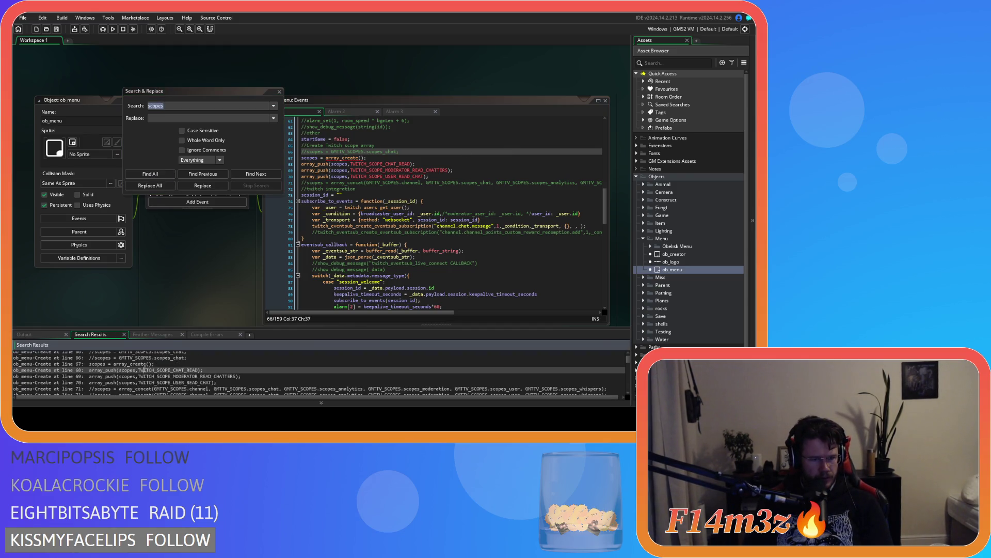
left_click(162, 363)
scroll(171, 368, "down", 5)
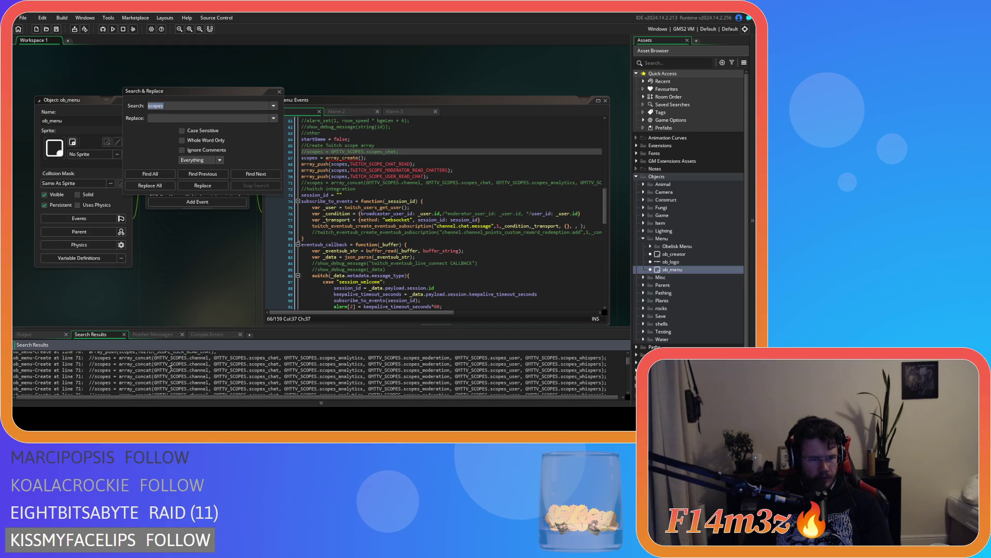
left_click(157, 377)
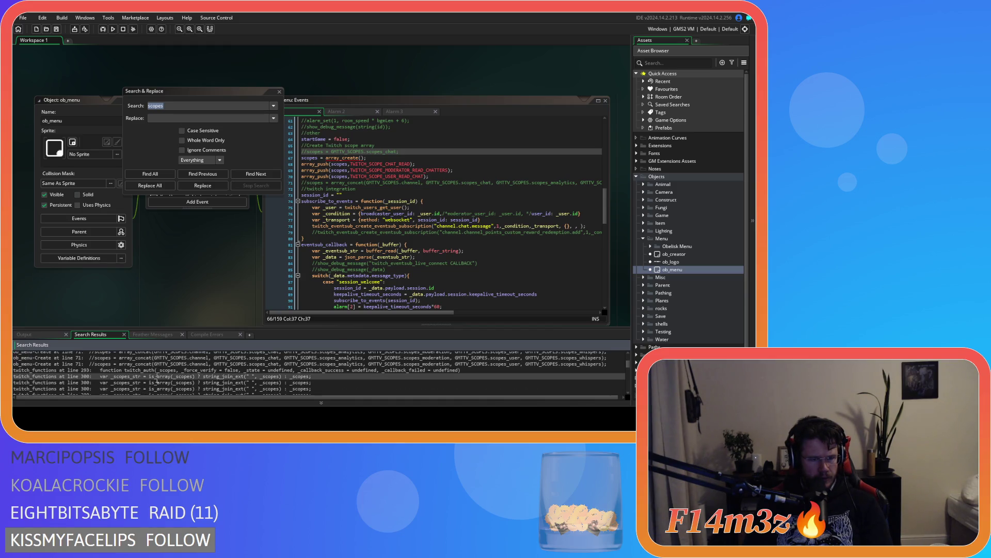
scroll(157, 381, "down", 1)
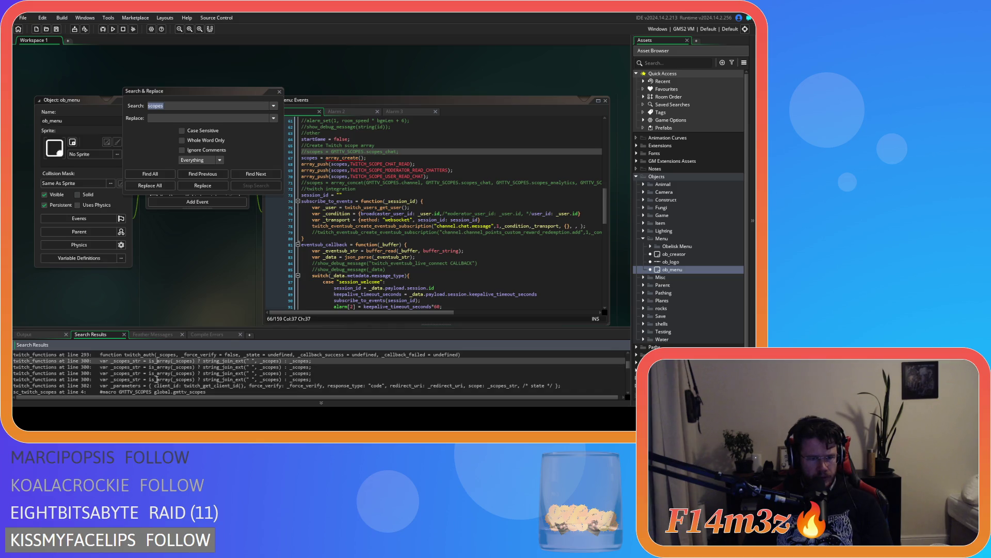
scroll(157, 379, "up", 1)
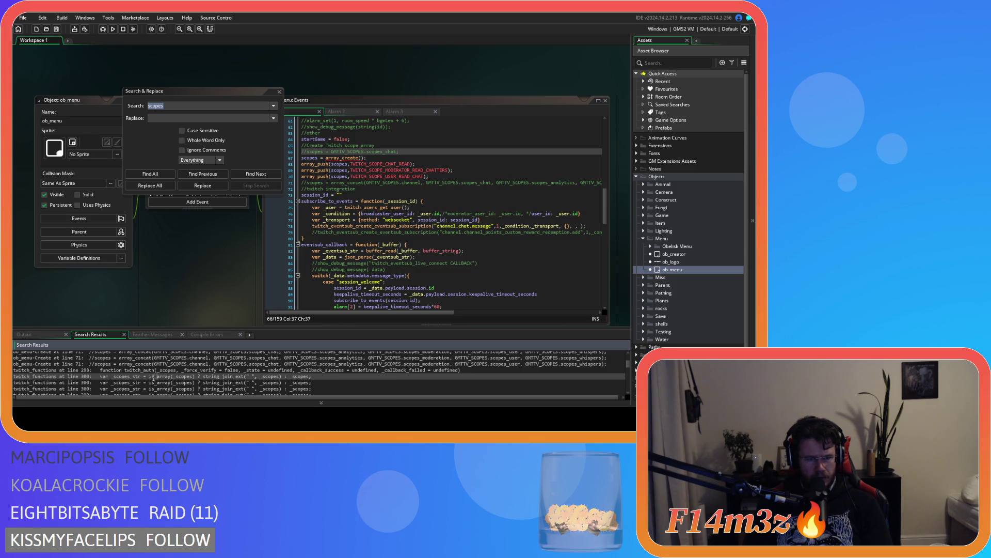
scroll(153, 379, "down", 2)
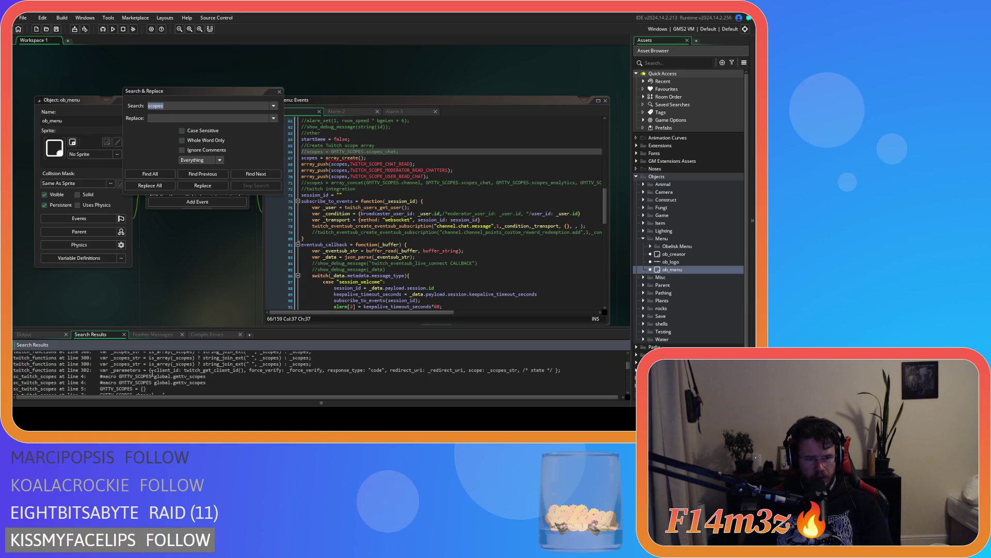
left_click(152, 370)
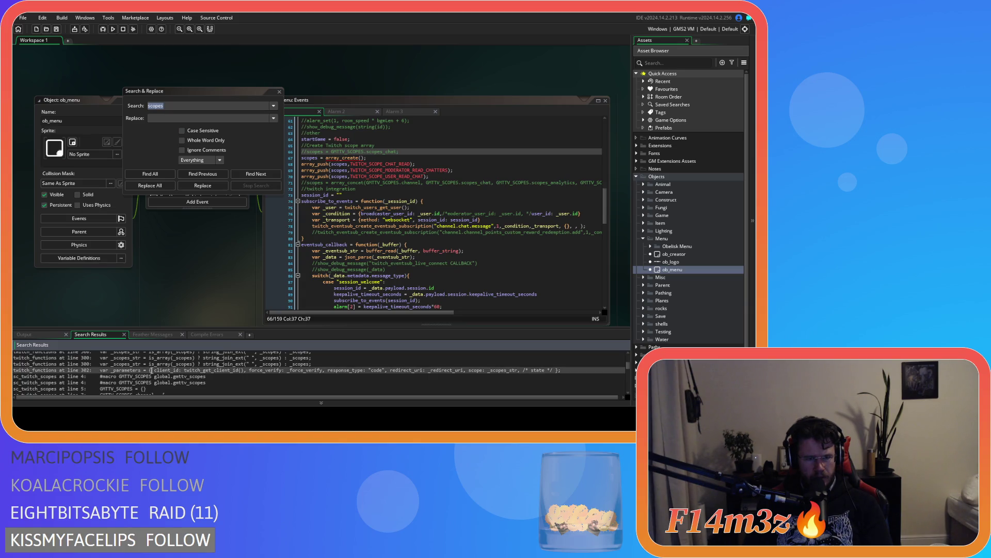
left_click(163, 376)
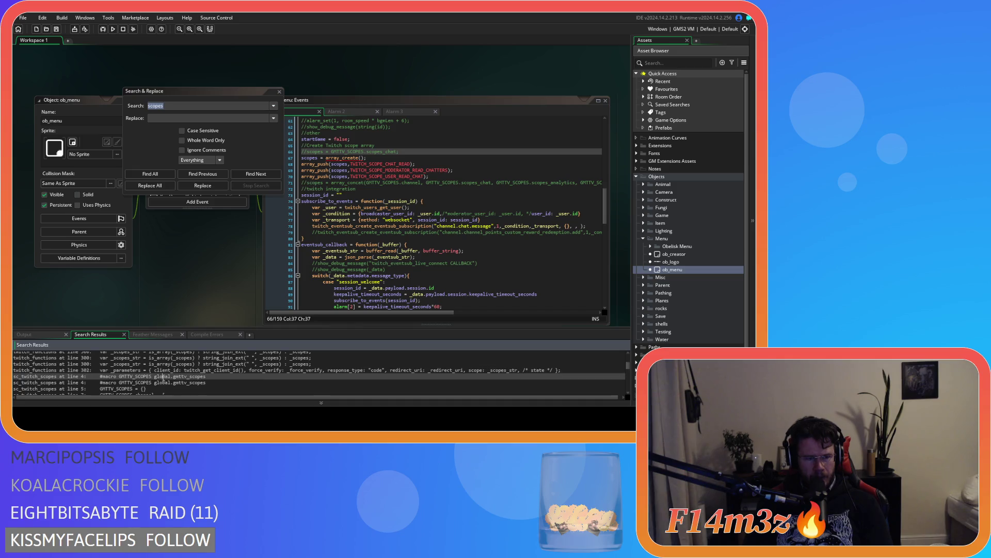
scroll(190, 388, "down", 1)
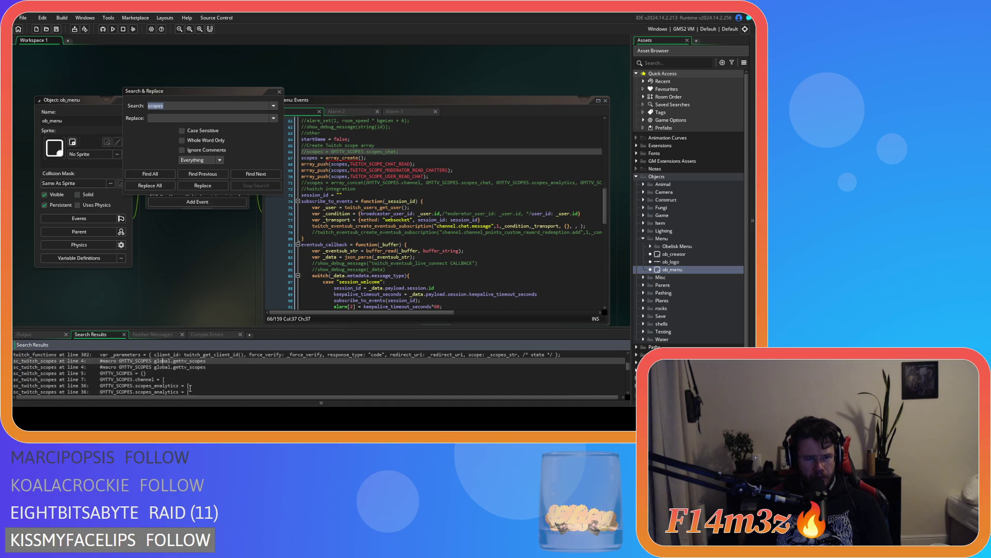
double_click(62, 360)
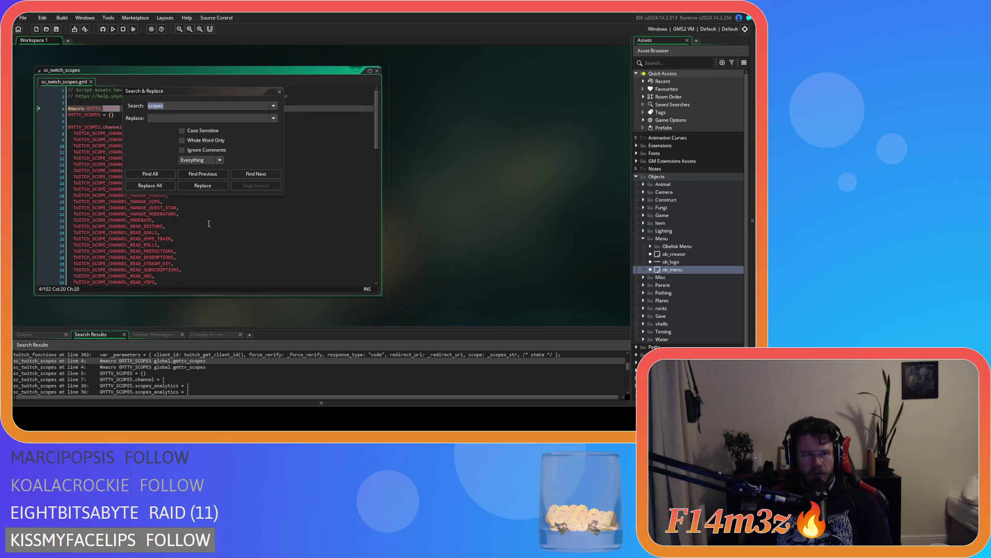
Close sc_twitch_scopes, then open and close obj_twitch_auth's Left Pressed code from the results
left_click_drag(204, 88, 485, 68)
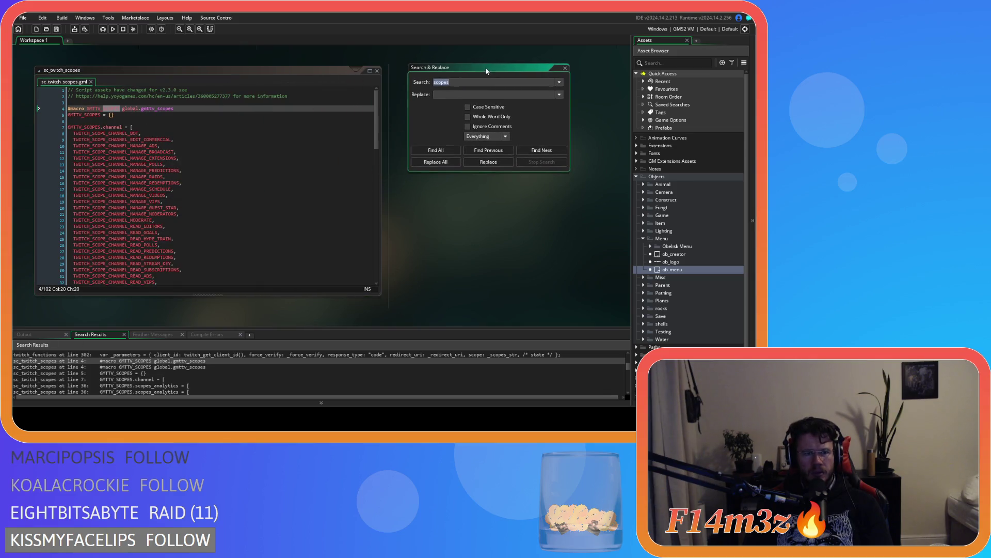
left_click(377, 70)
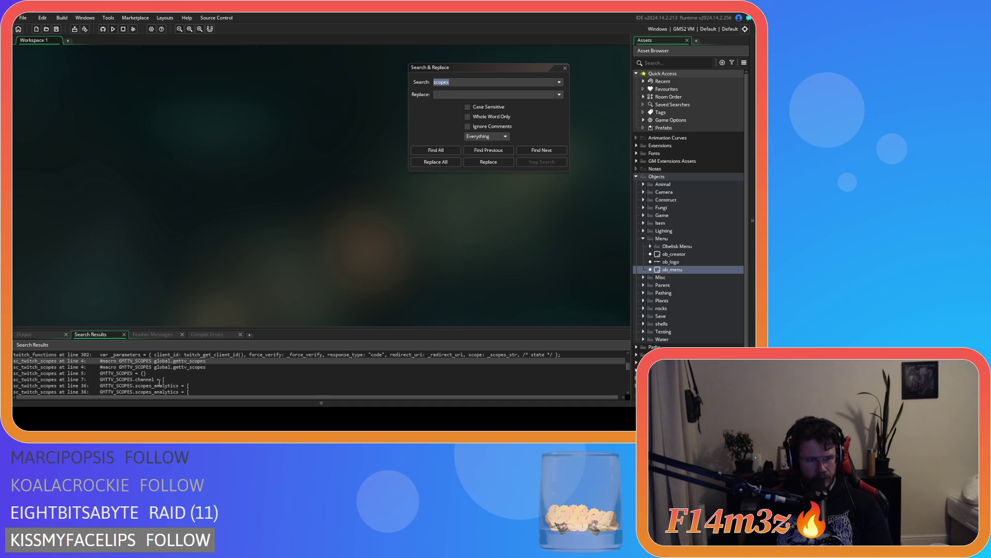
scroll(144, 383, "down", 5)
scroll(160, 383, "down", 2)
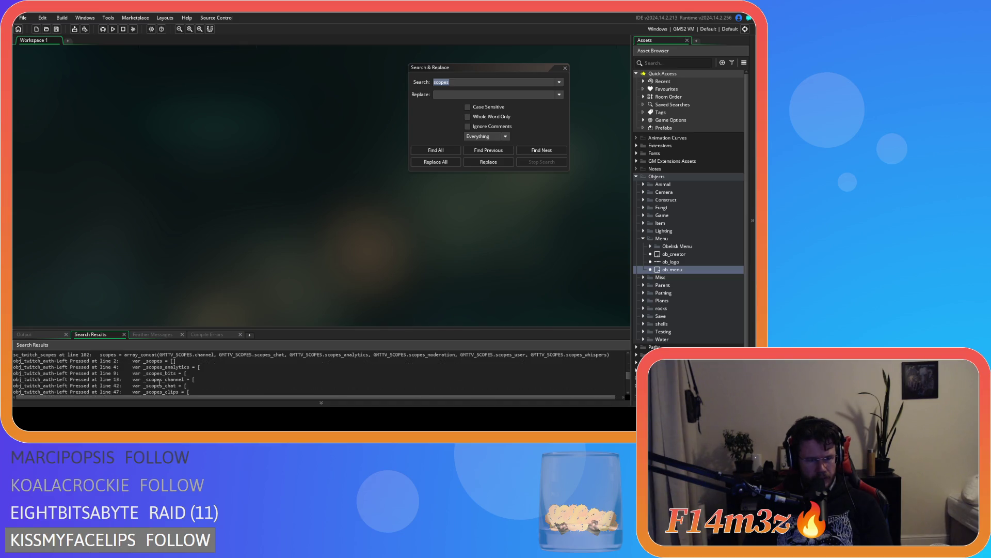
left_click(158, 385)
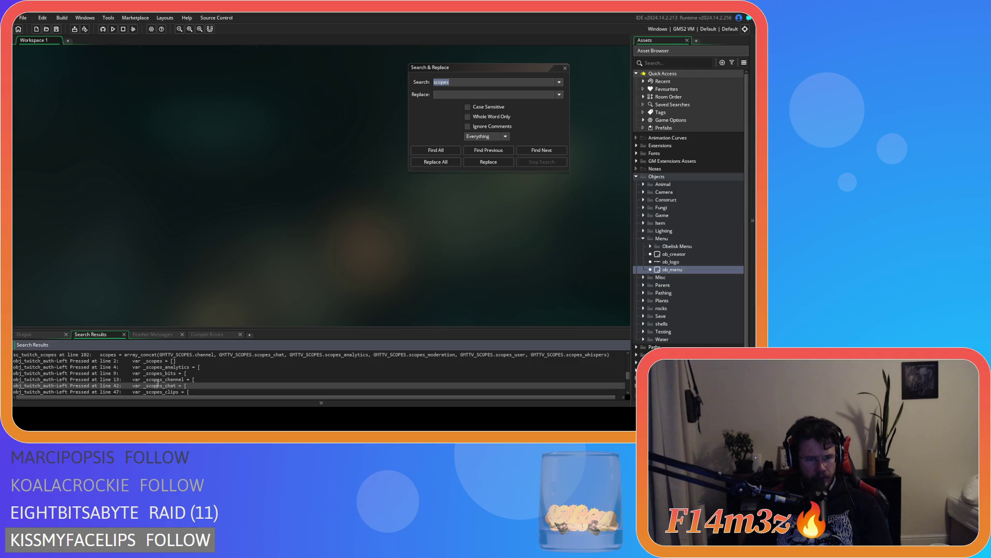
double_click(155, 361)
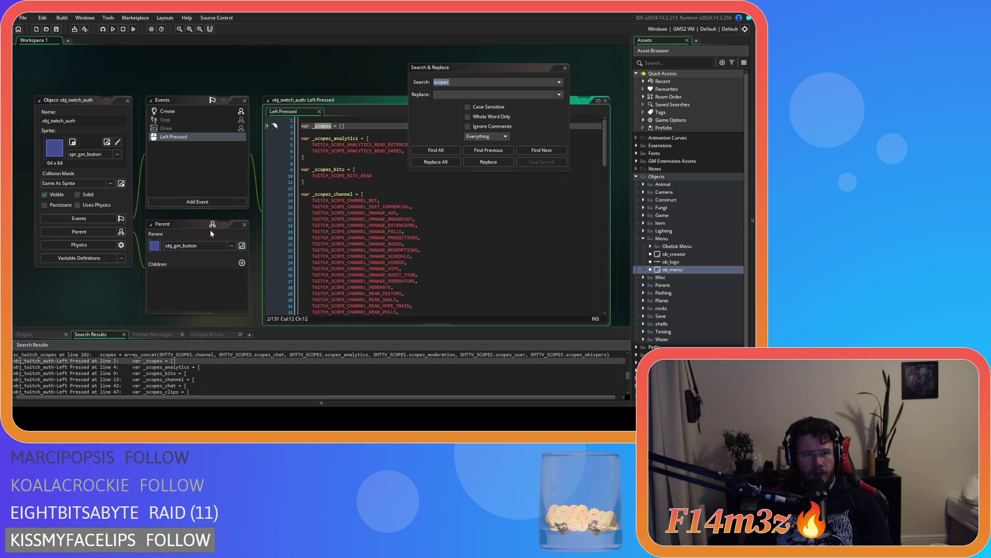
left_click(128, 101)
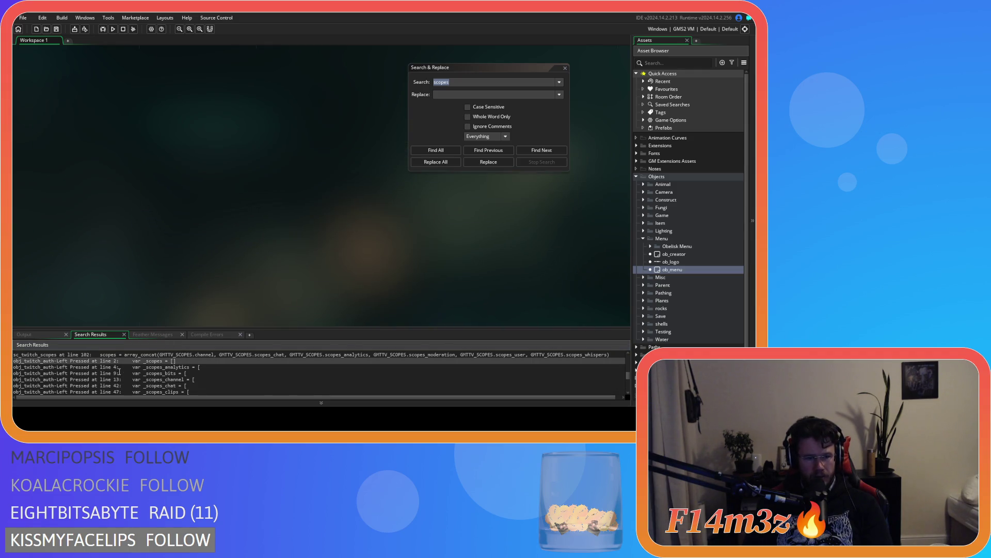
Open the ob_menu Step result at line 416 from the search list
scroll(119, 370, "down", 5)
scroll(119, 372, "down", 5)
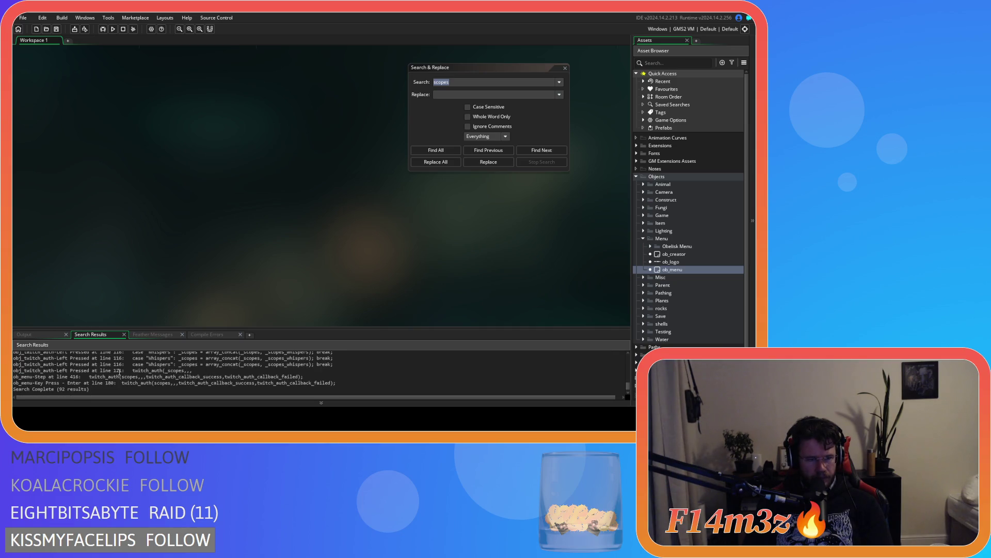
double_click(106, 377)
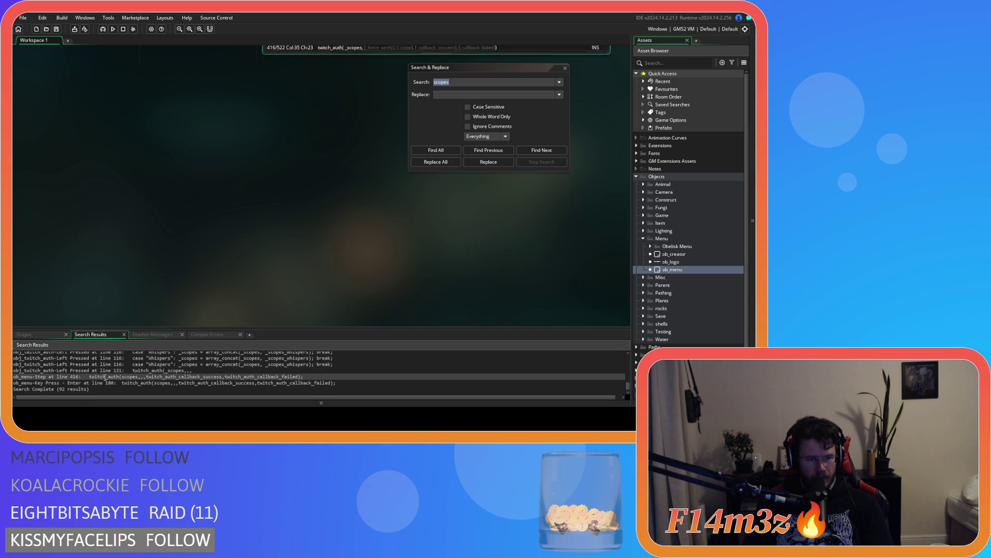
mouse_move(487, 66)
left_mouse_down()
mouse_move(304, 70)
mouse_move(212, 84)
left_mouse_up()
scroll(340, 117, "up", 3)
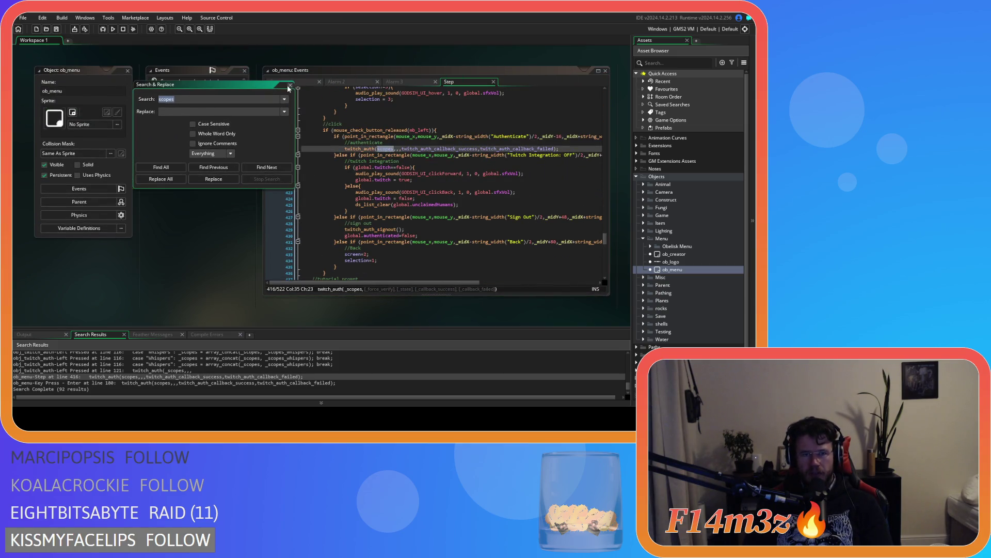
Close the search and inspect the twitch_auth call with scopes on Key Press - Enter line 180
key("Escape")
scroll(448, 207, "up", 3)
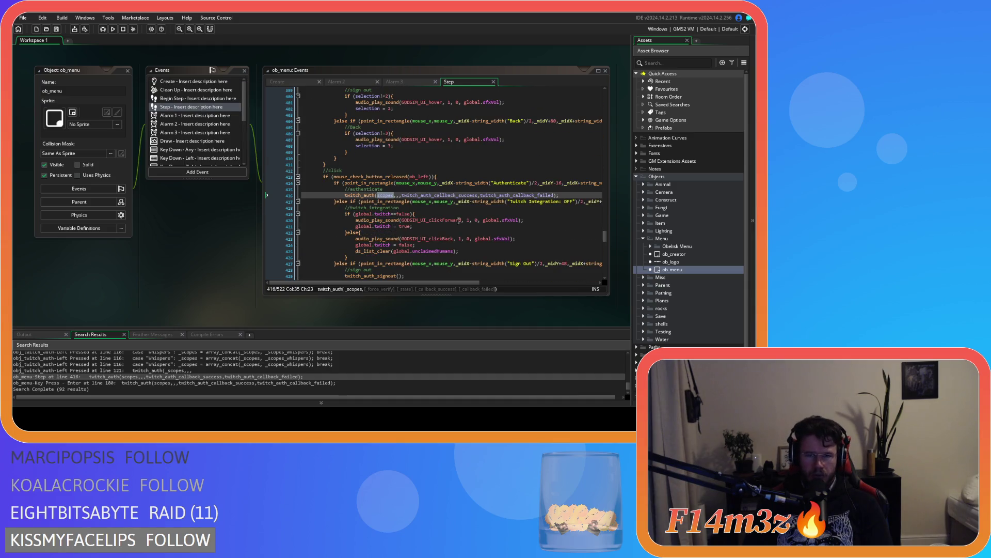
mouse_move(399, 220)
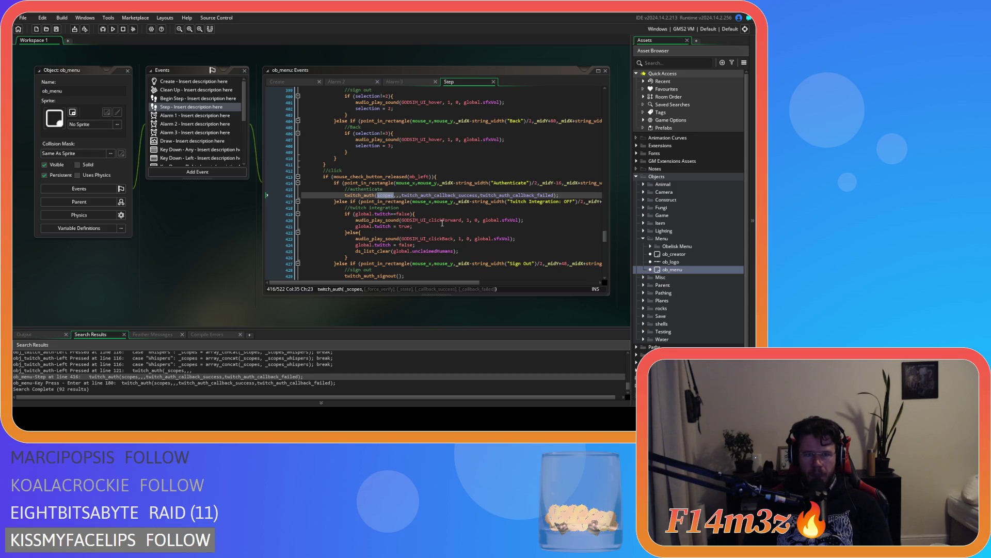
key("F3")
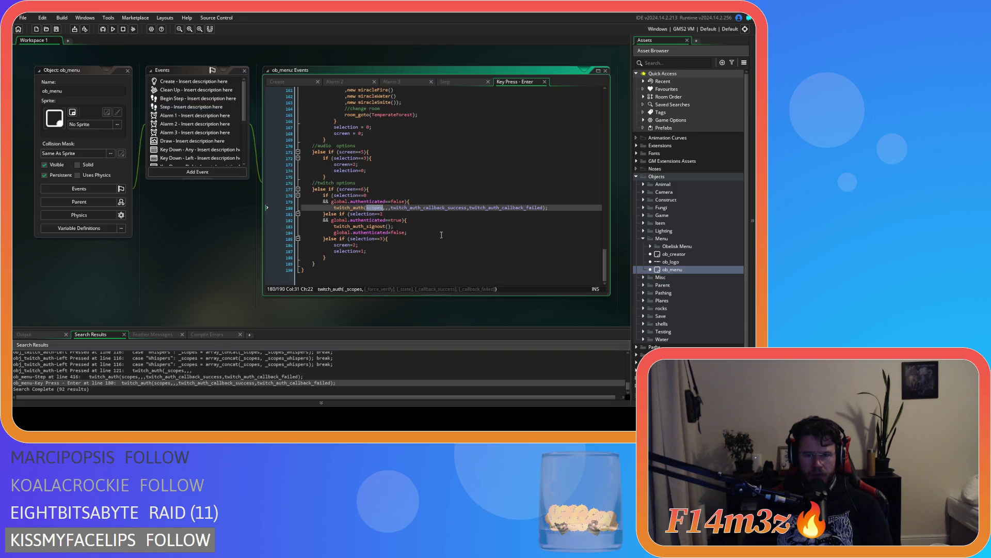
left_click(386, 207)
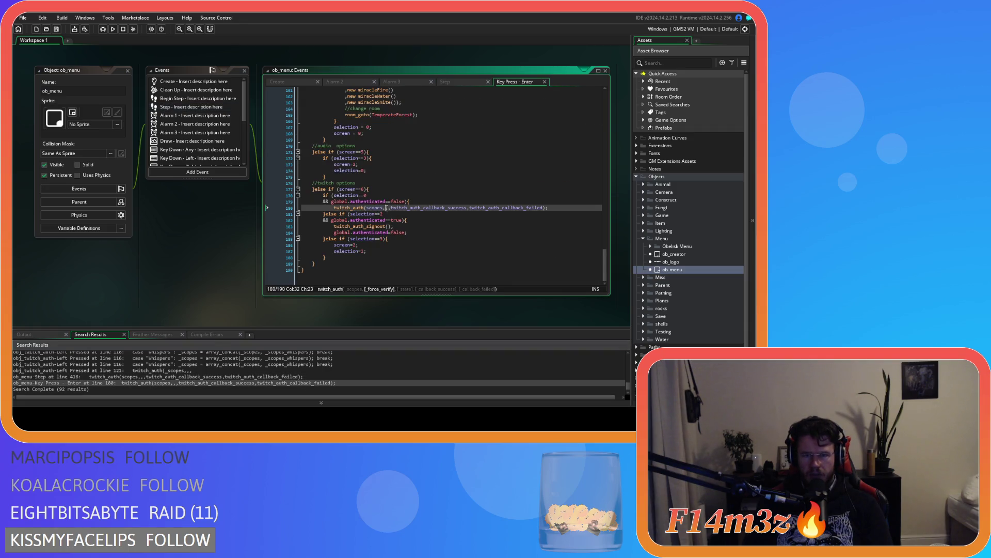
key("Left")
key("Left")
key("Left")
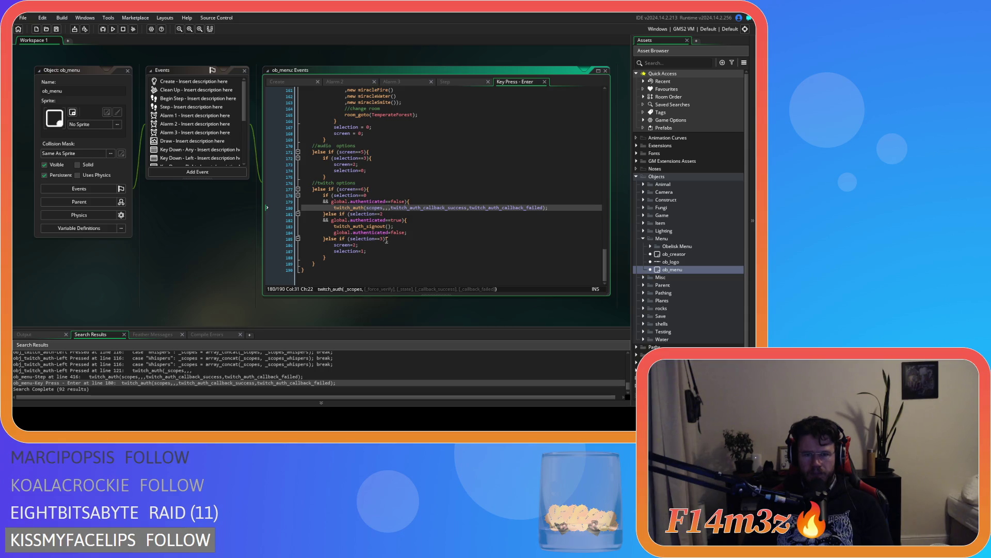
key("Left")
key("Left")
key("Left")
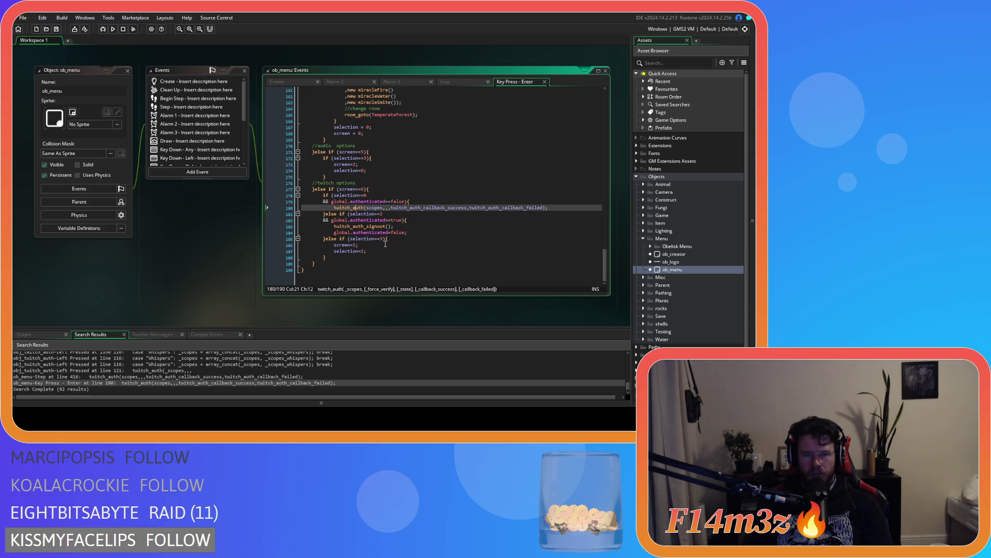
key("Left")
key("Left")
key("Left")
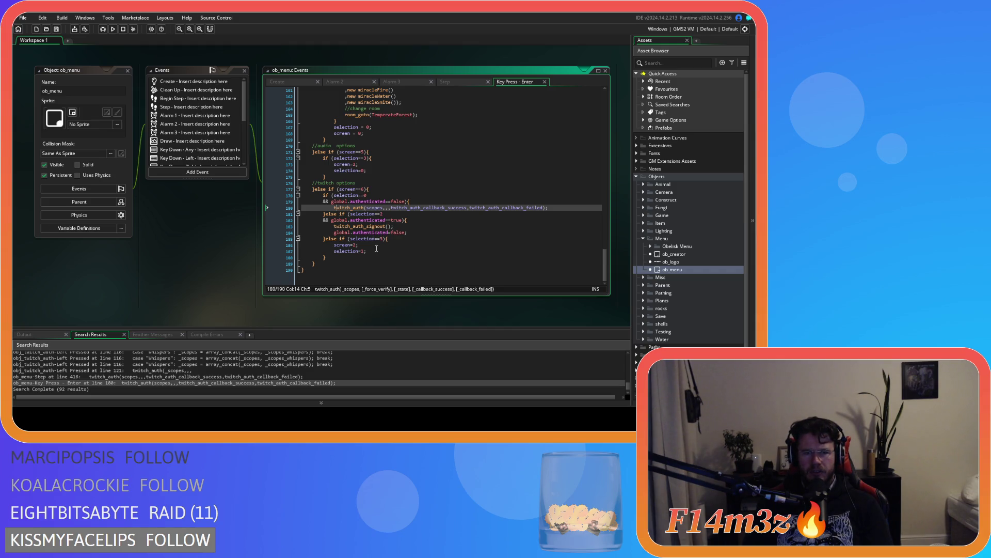
Inspect the Create event's cached-auth check on lines 154-156, then switch to Alarm 3
left_click(300, 85)
scroll(607, 188, "down", 3)
left_click_drag(607, 188, 613, 268)
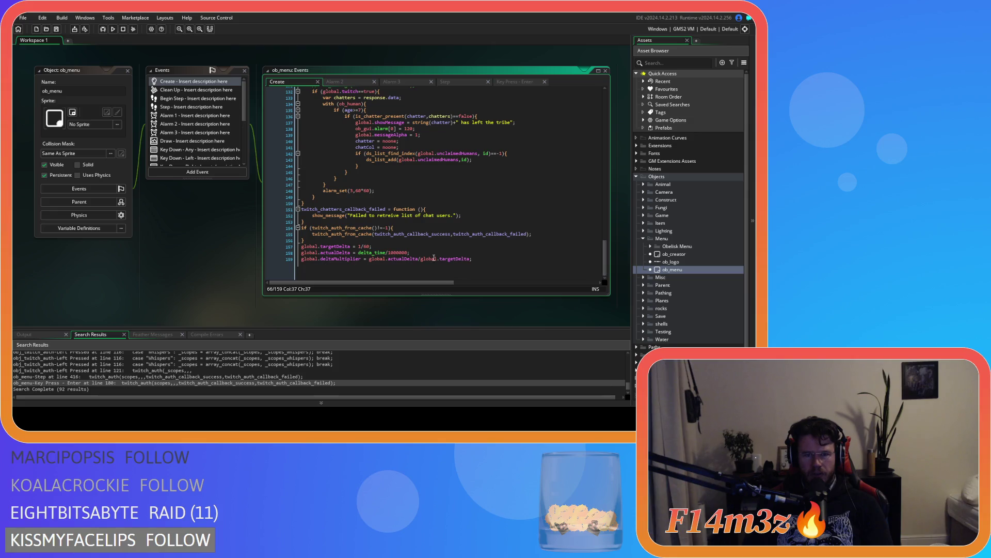
left_click_drag(312, 228, 394, 228)
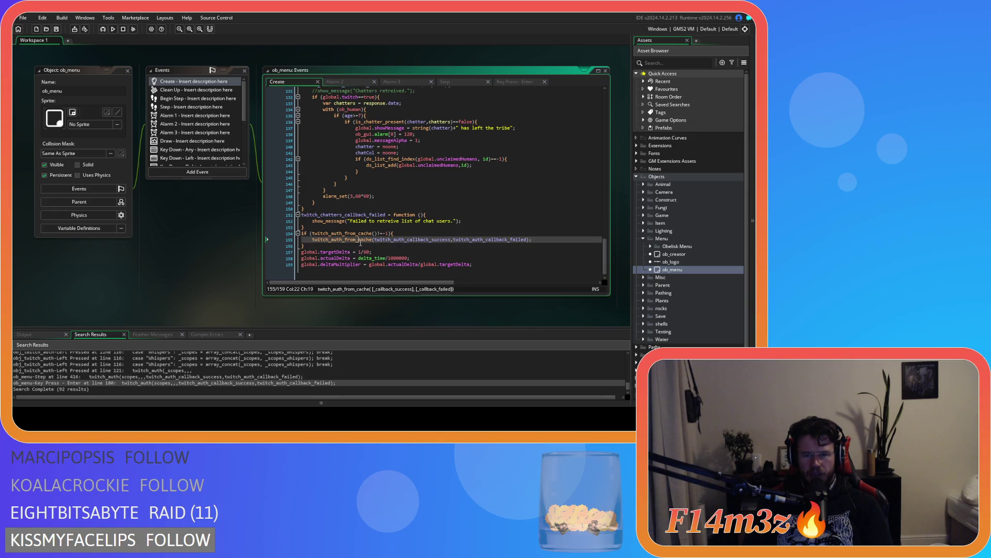
left_click(346, 245)
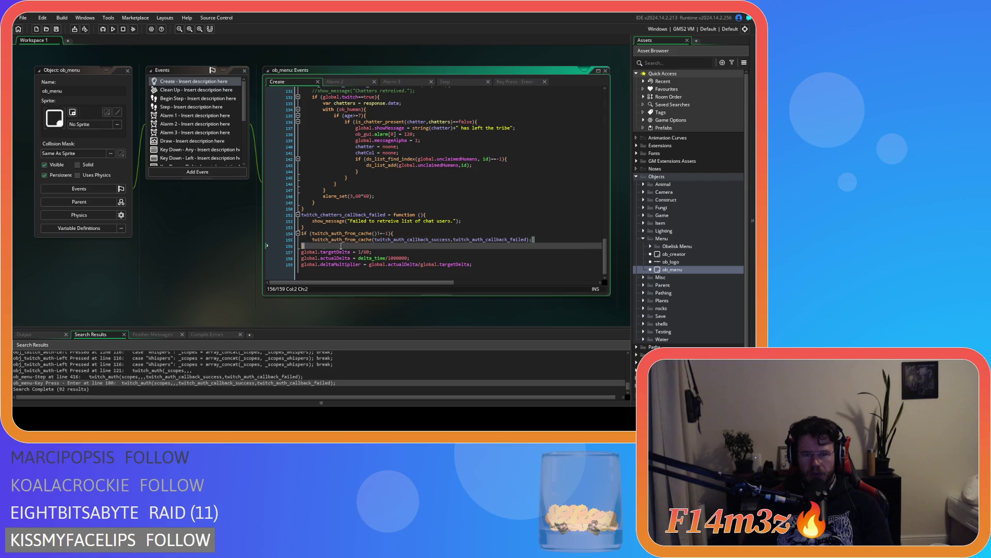
left_click(550, 238)
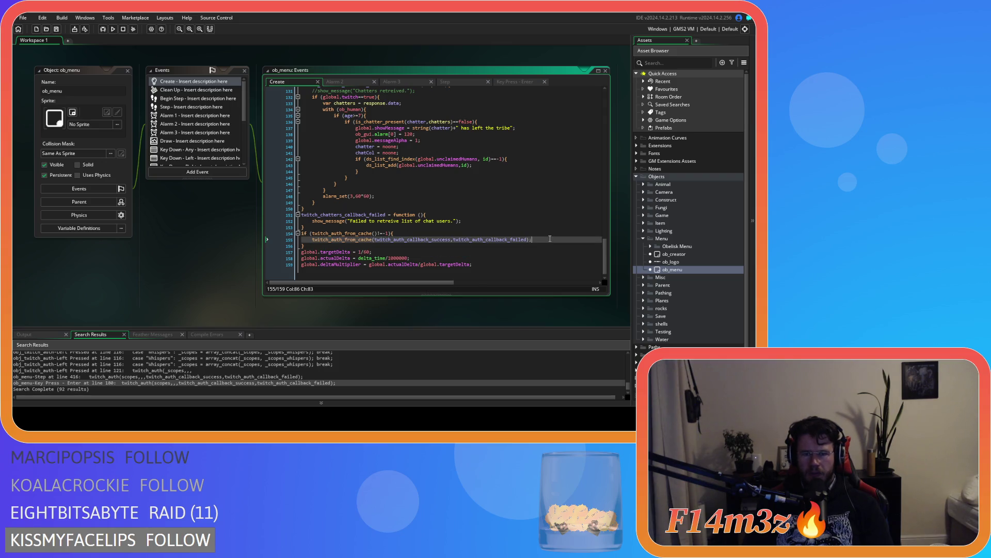
left_click(398, 81)
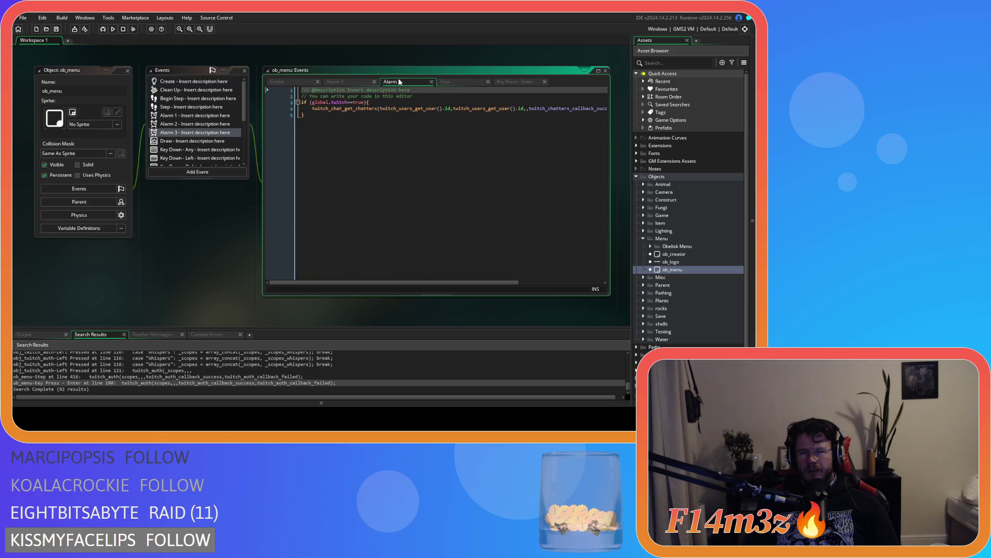
Scroll ob_menu's Step code around the Authenticate and Sign Out handlers near line 416
left_click(460, 81)
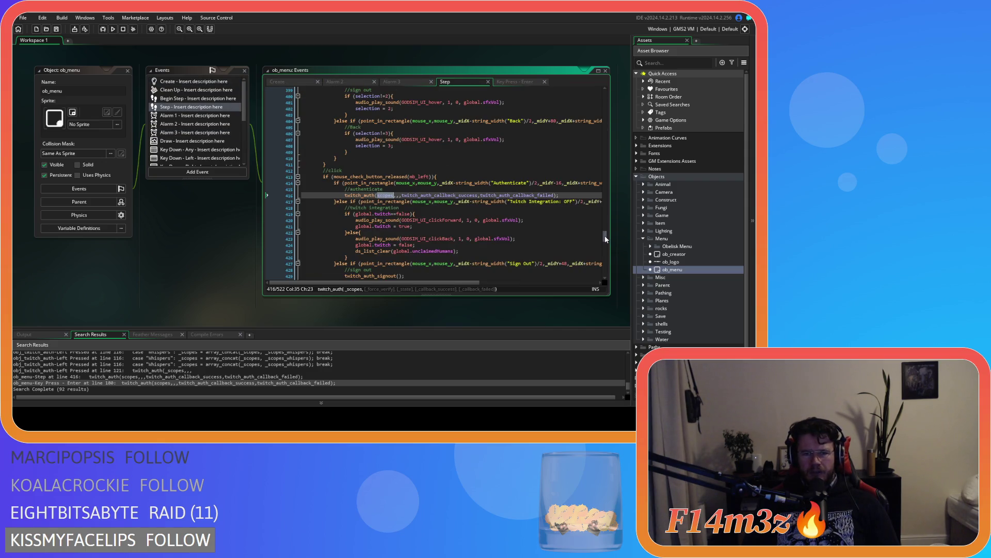
scroll(606, 241, "up", 1)
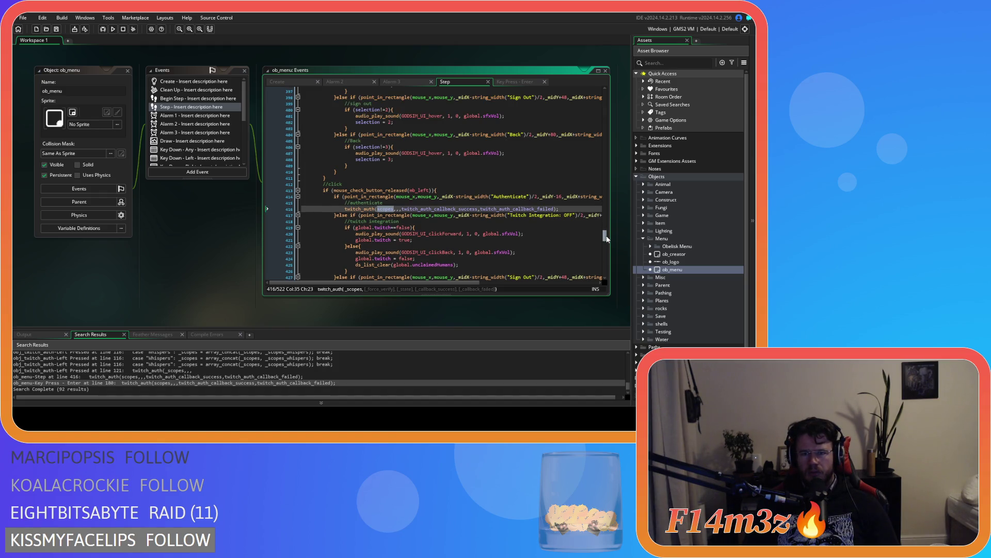
scroll(607, 239, "up", 1)
scroll(607, 238, "down", 1)
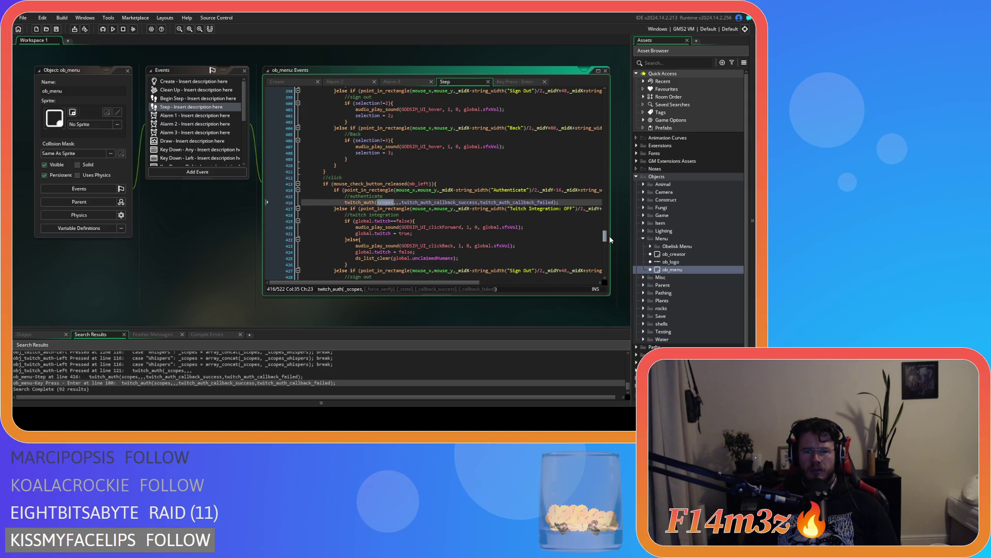
scroll(607, 239, "up", 2)
scroll(607, 239, "down", 2)
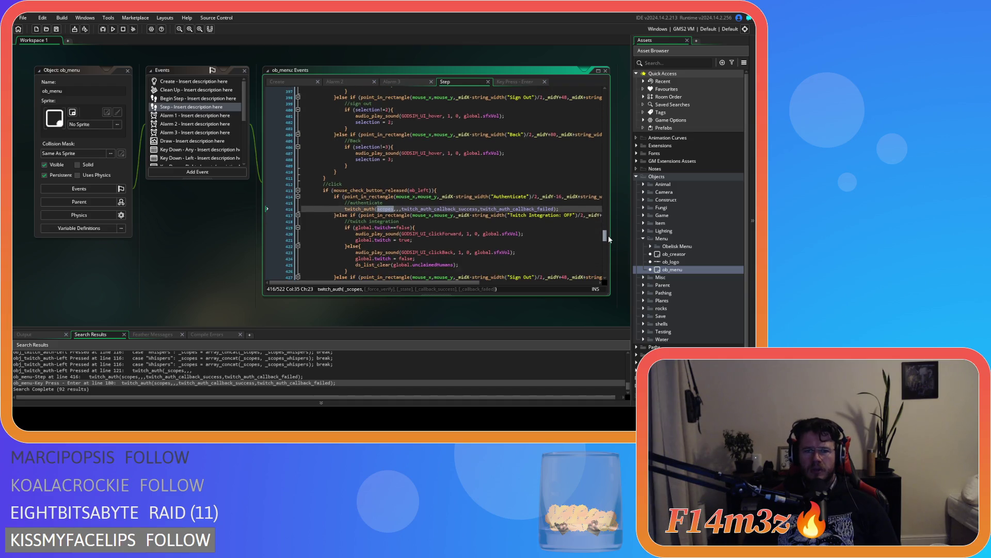
scroll(609, 239, "down", 3)
scroll(609, 239, "up", 2)
scroll(607, 237, "down", 1)
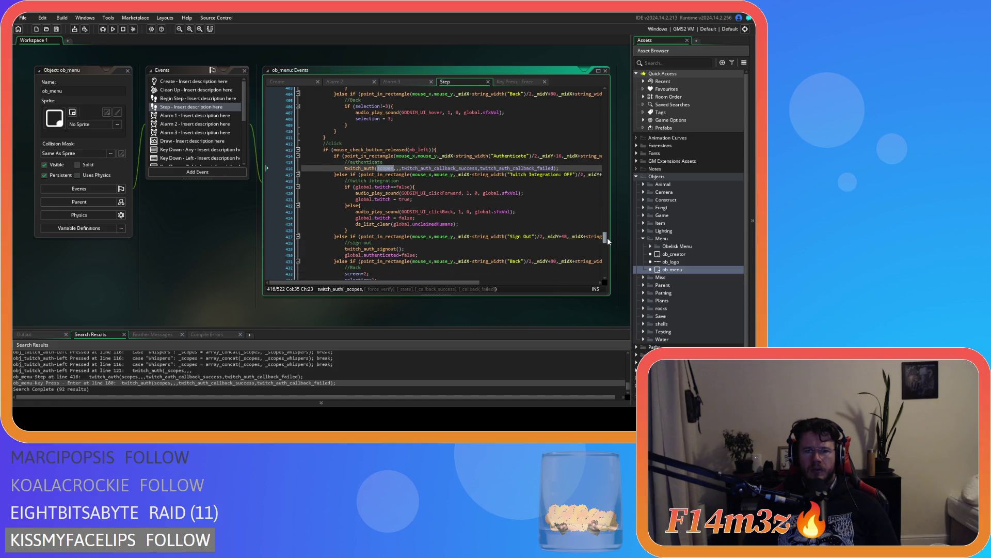
mouse_move(608, 241)
left_mouse_down()
mouse_move(608, 230)
mouse_move(611, 239)
left_mouse_up()
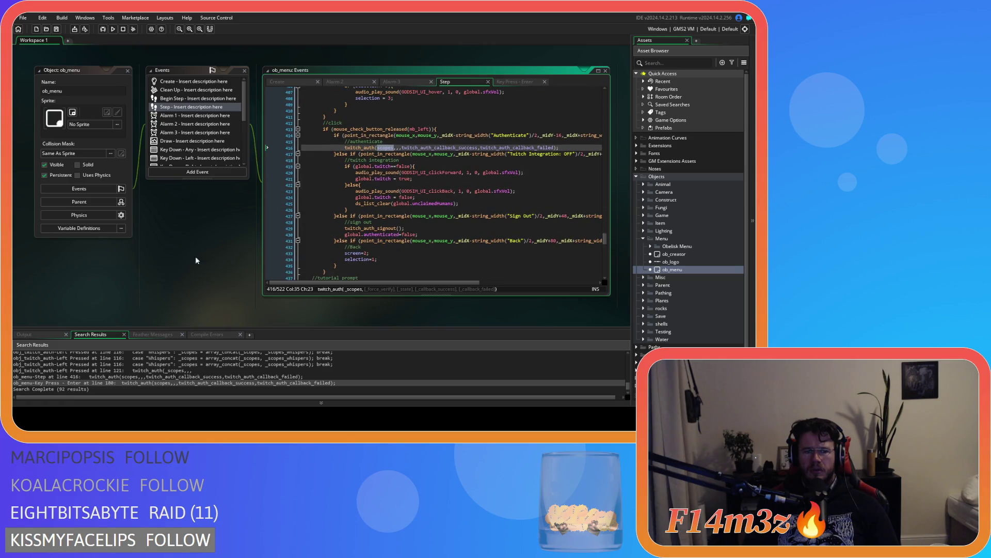
scroll(199, 145, "down", 2)
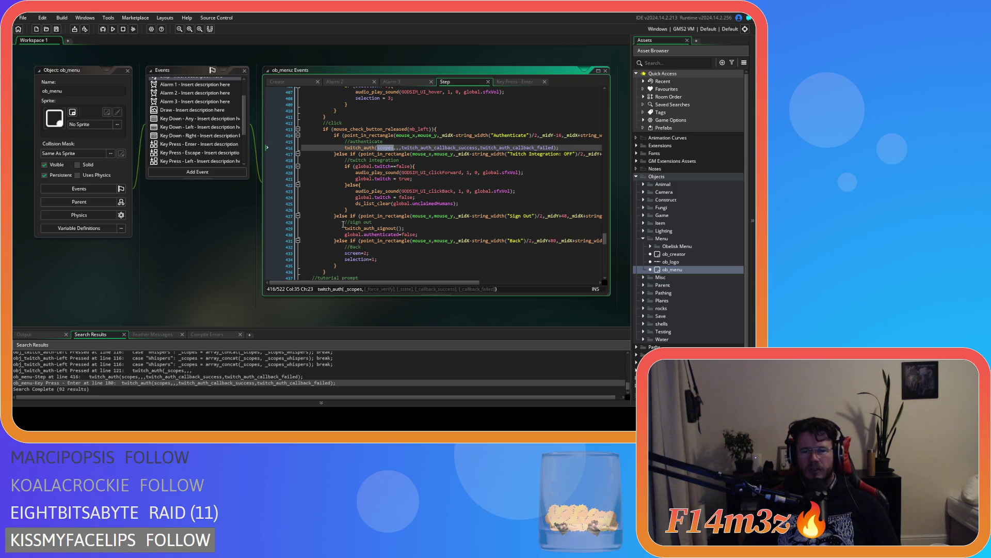
scroll(337, 227, "up", 3)
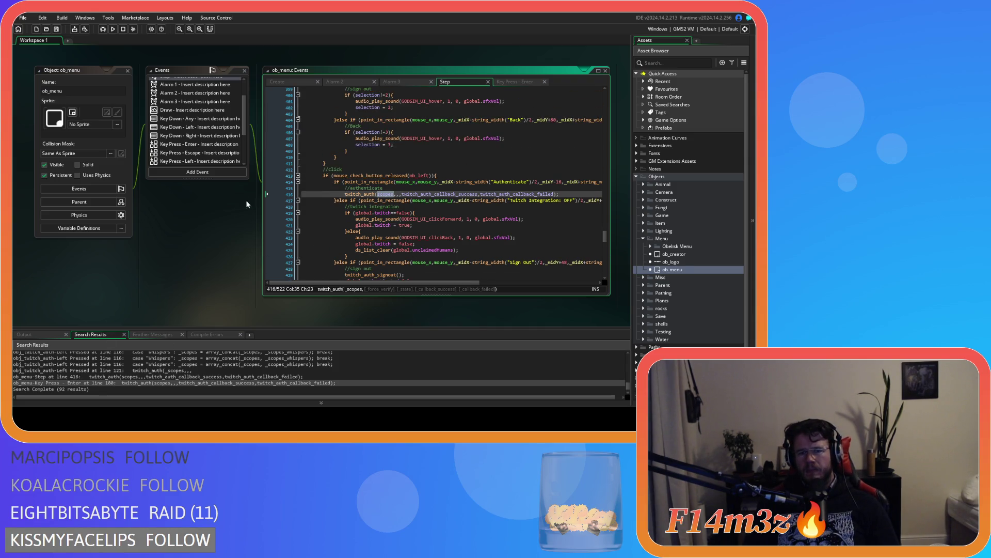
Scroll the Create code up to eventsub_callback, then build and run the game with F5
left_click(283, 81)
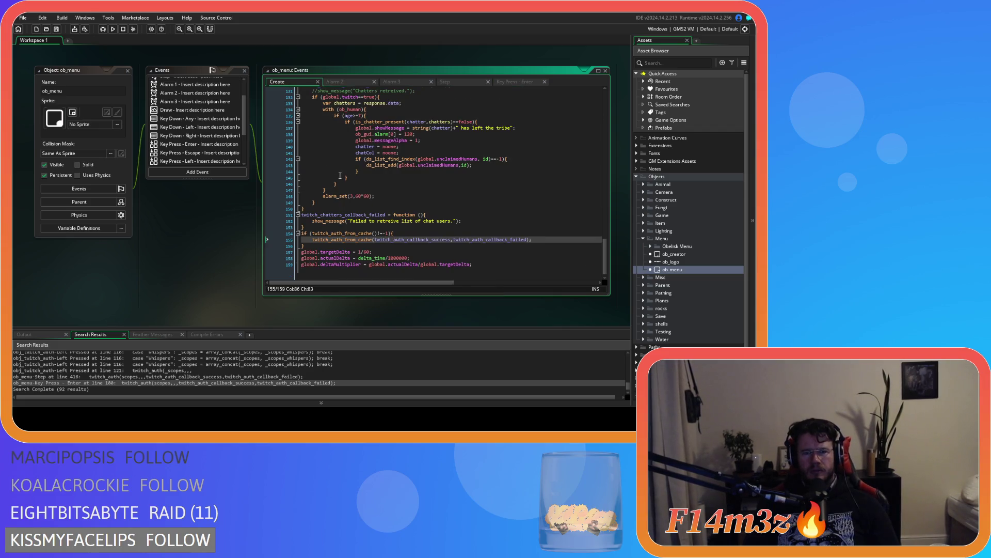
scroll(340, 176, "up", 5)
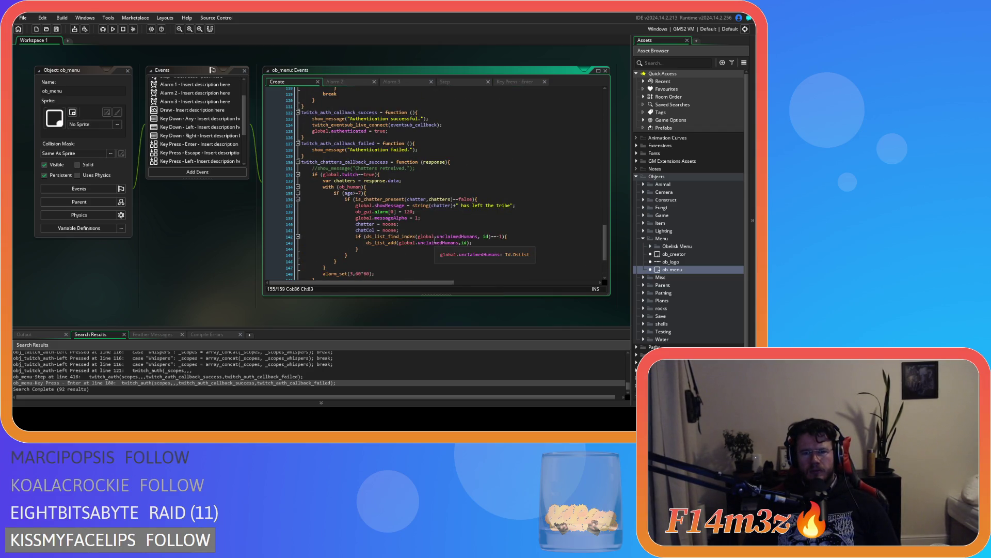
scroll(435, 239, "up", 1)
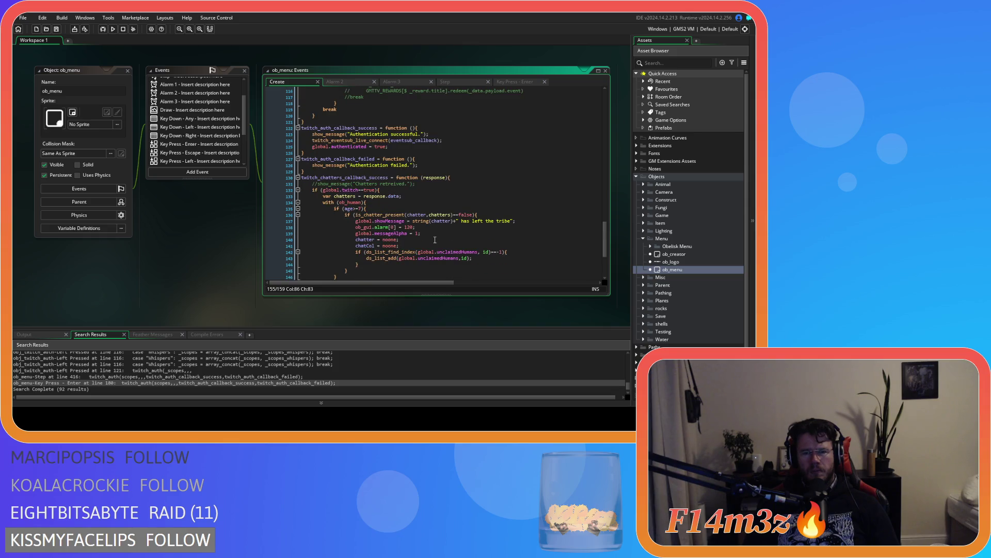
scroll(435, 239, "up", 10)
scroll(435, 239, "up", 3)
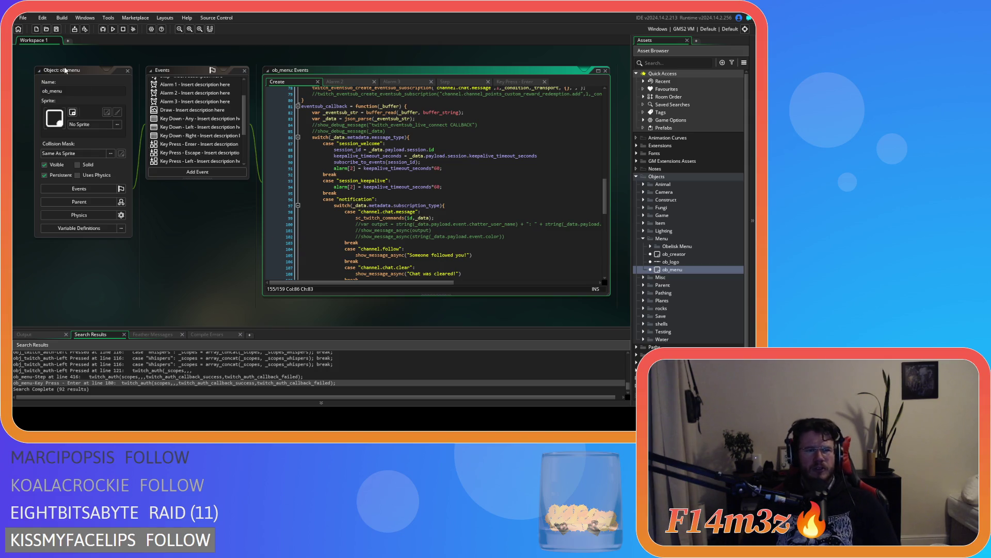
left_click(164, 213)
key("F5")
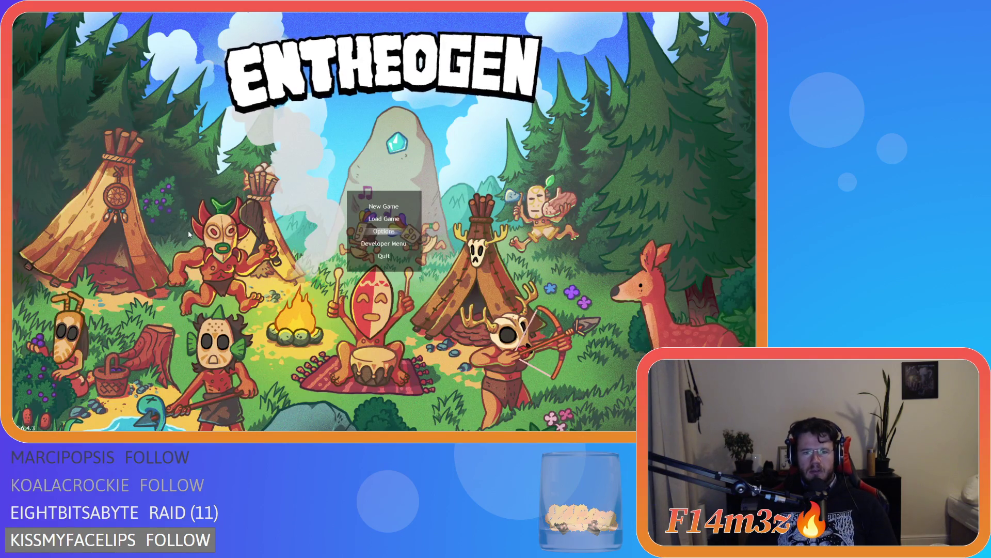
Load the saved game, reload the quicksave with F9, and quit to the main menu
key("Up")
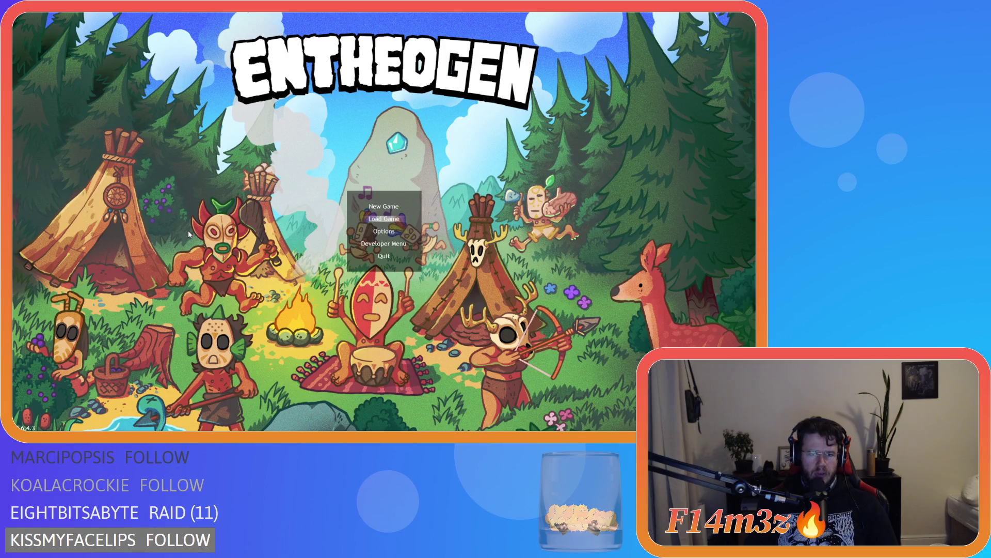
left_click(383, 218)
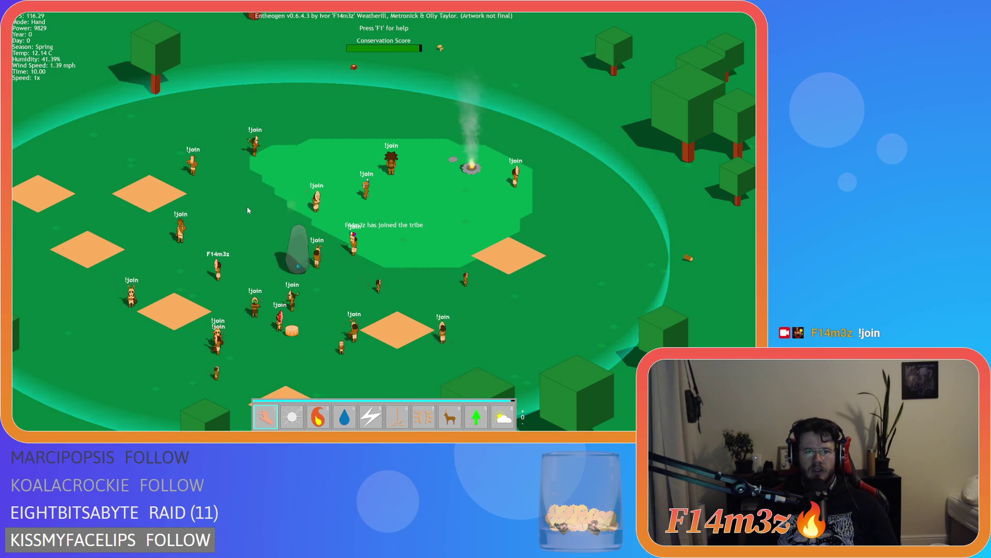
key("w")
key("F9")
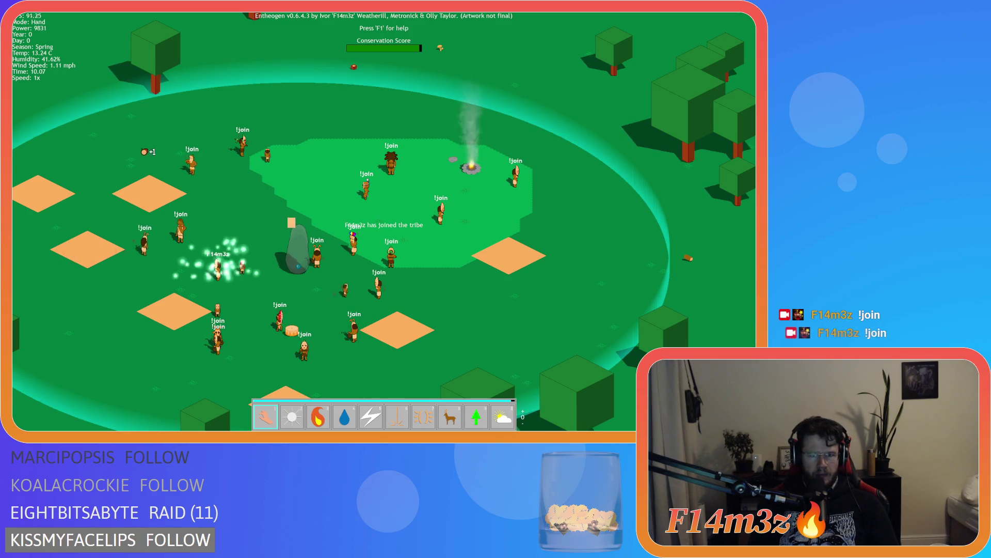
key("Escape")
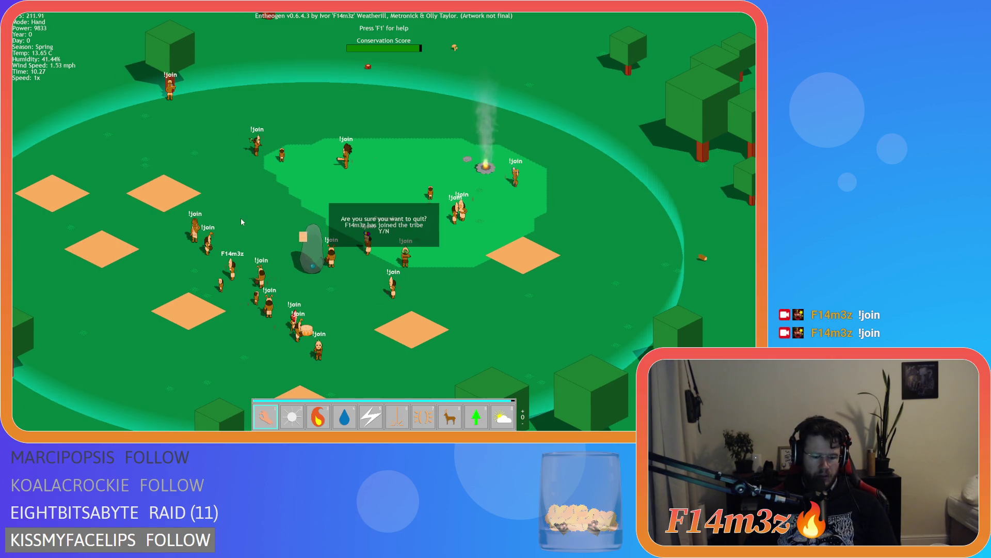
key("y")
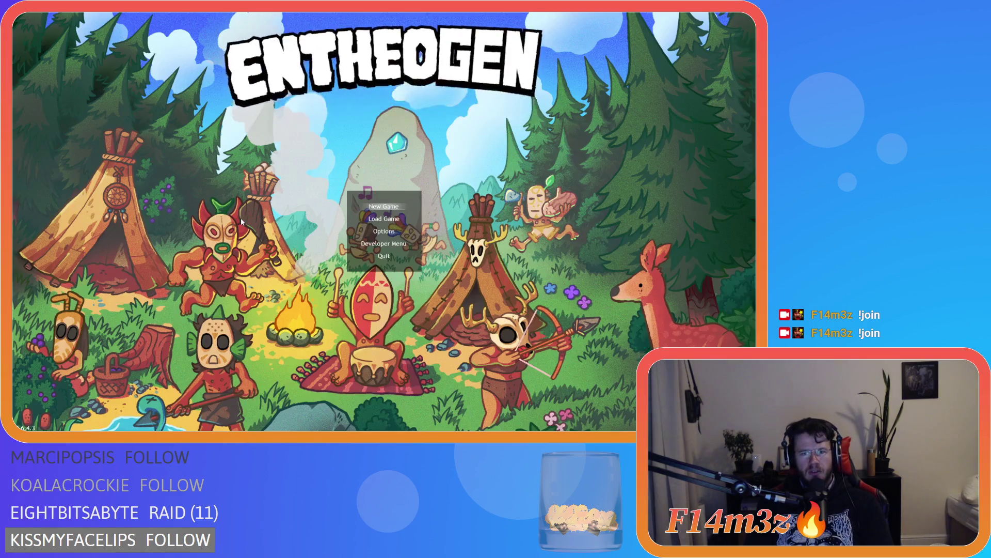
Load the saved village again, pan across the chat-joined villagers, and confirm quitting
key("Return")
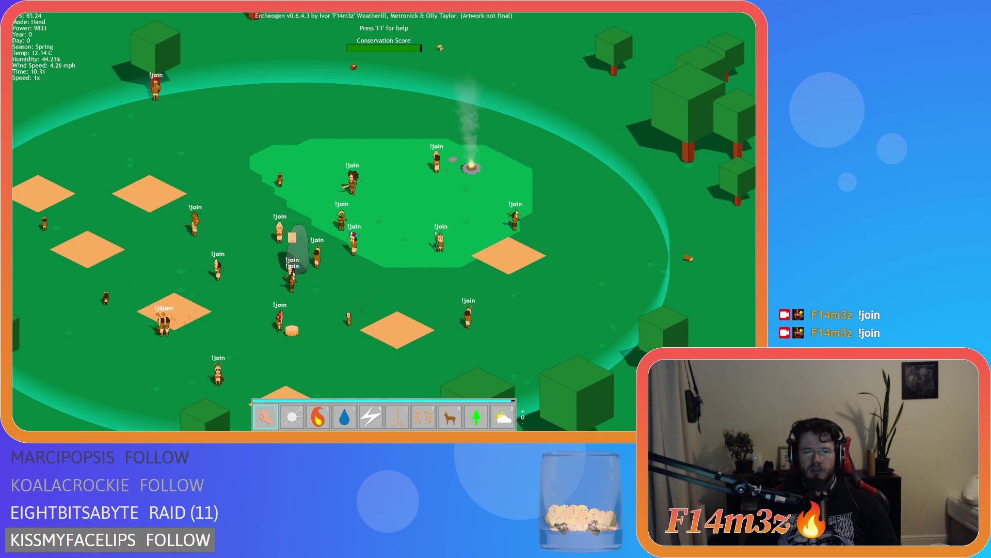
left_click_drag(282, 126, 346, 135)
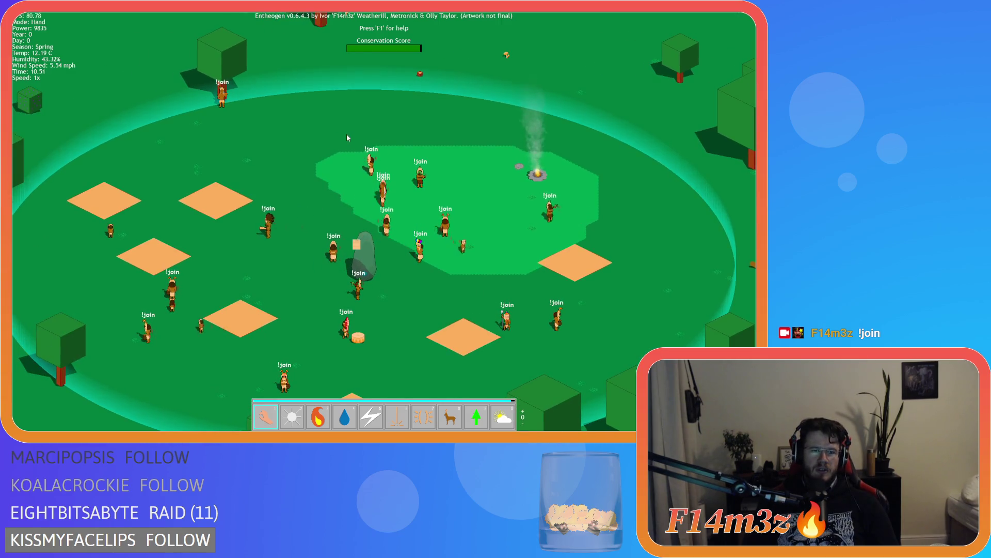
key("s")
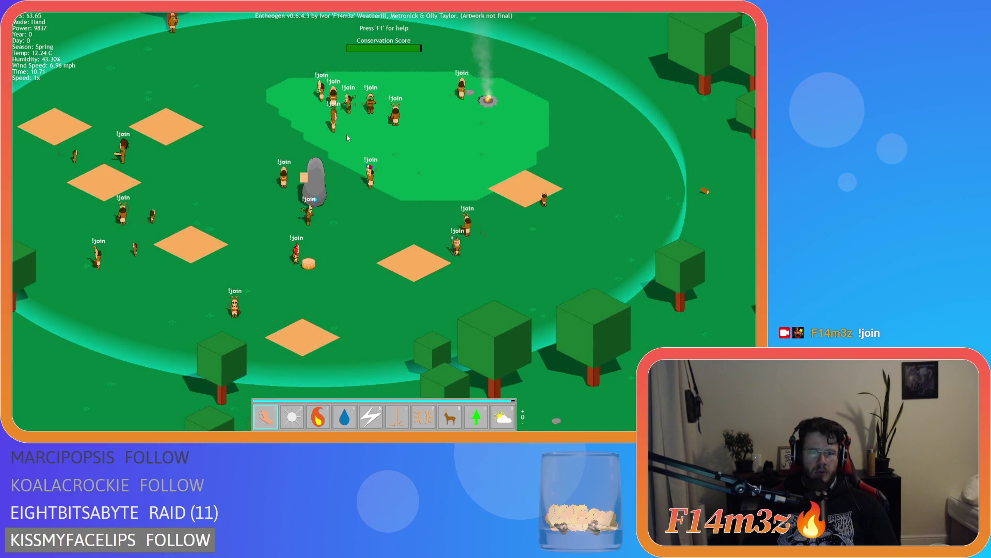
key("Escape")
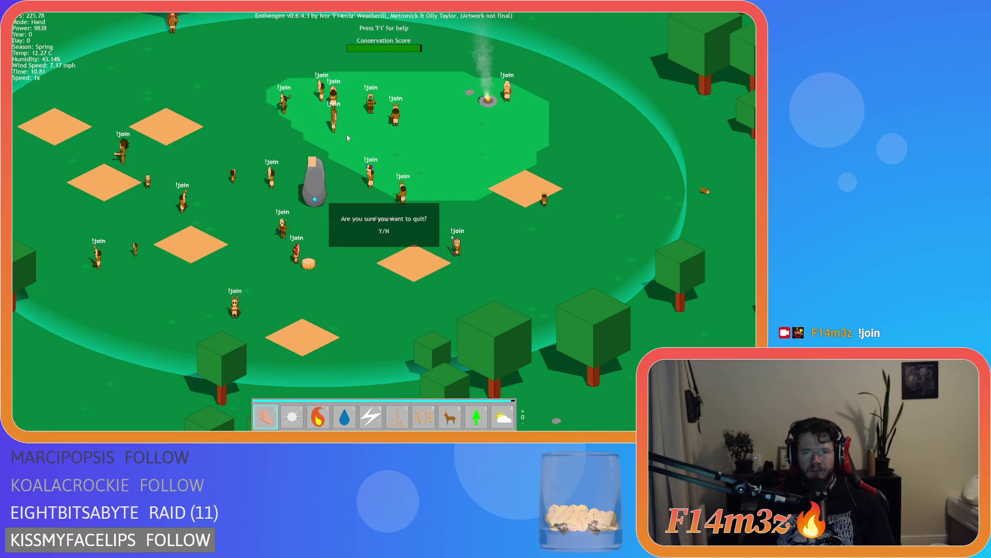
key("y")
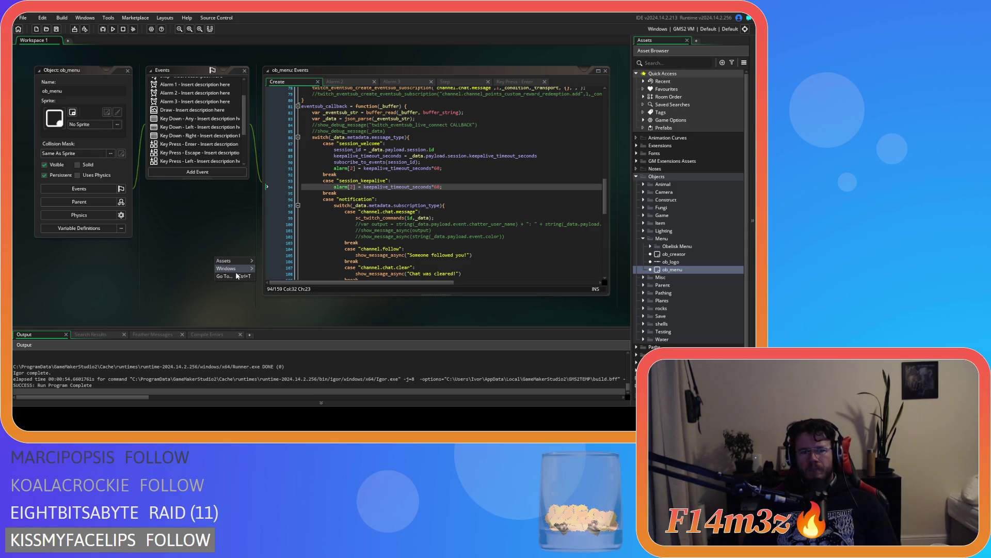
Close all open editor windows in the workspace
right_click(219, 274)
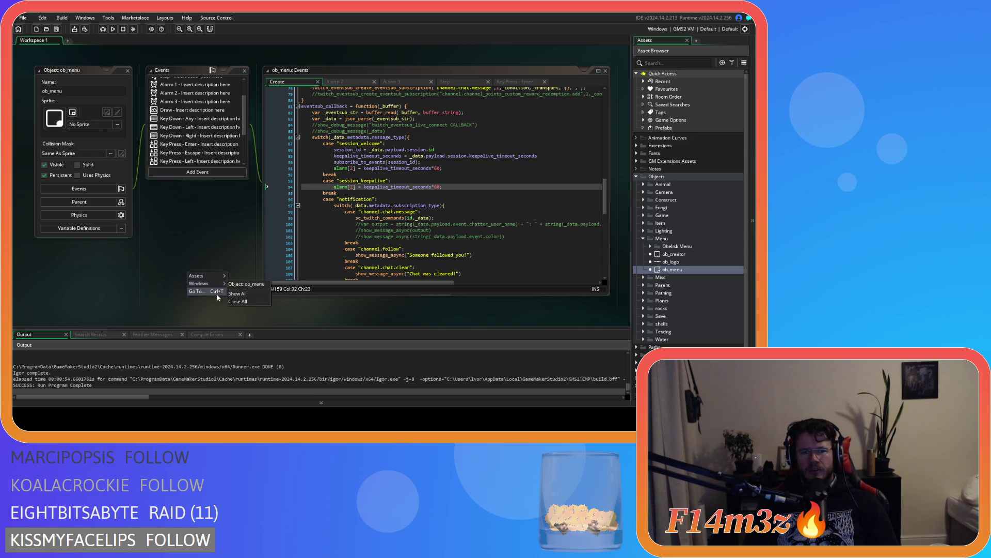
left_click(232, 291)
scroll(652, 318, "down", 2)
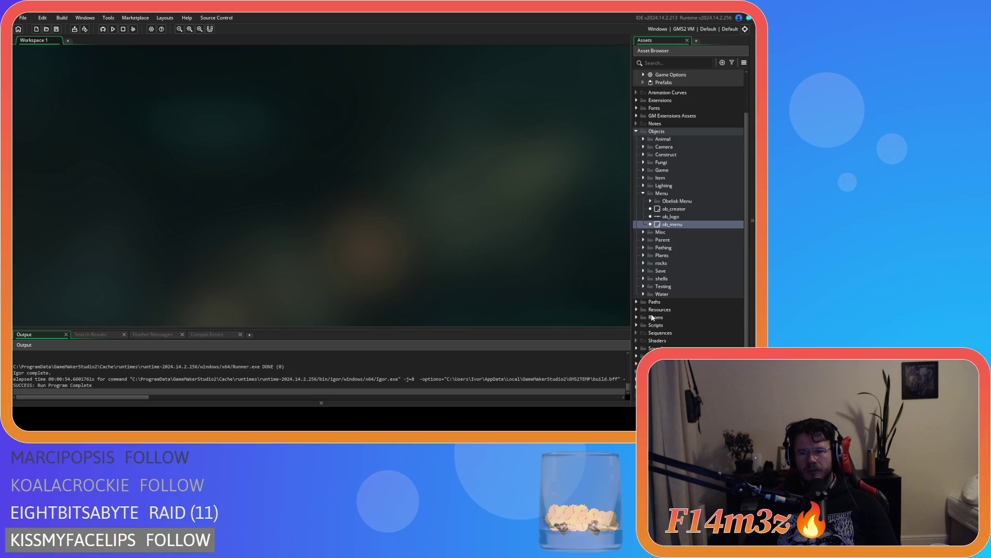
Expand Scripts > Game in the Asset Browser and open the sc_endGame script
left_click(641, 325)
left_click(636, 325)
scroll(639, 322, "down", 4)
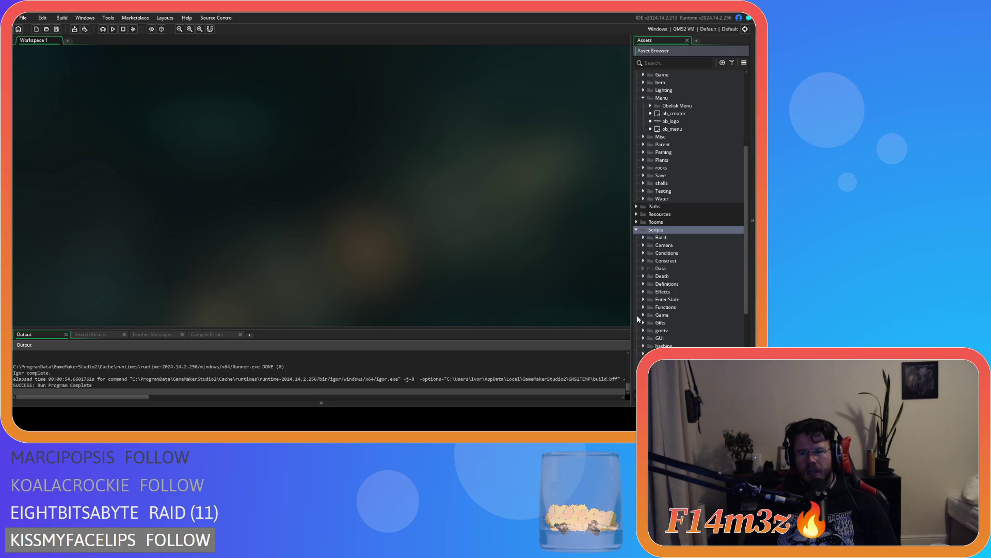
scroll(644, 317, "down", 1)
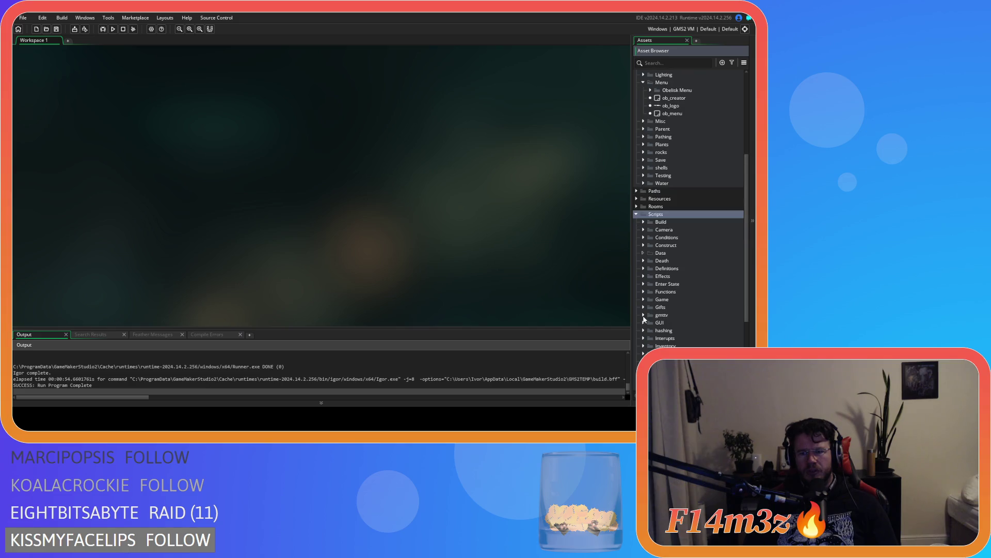
left_click(643, 300)
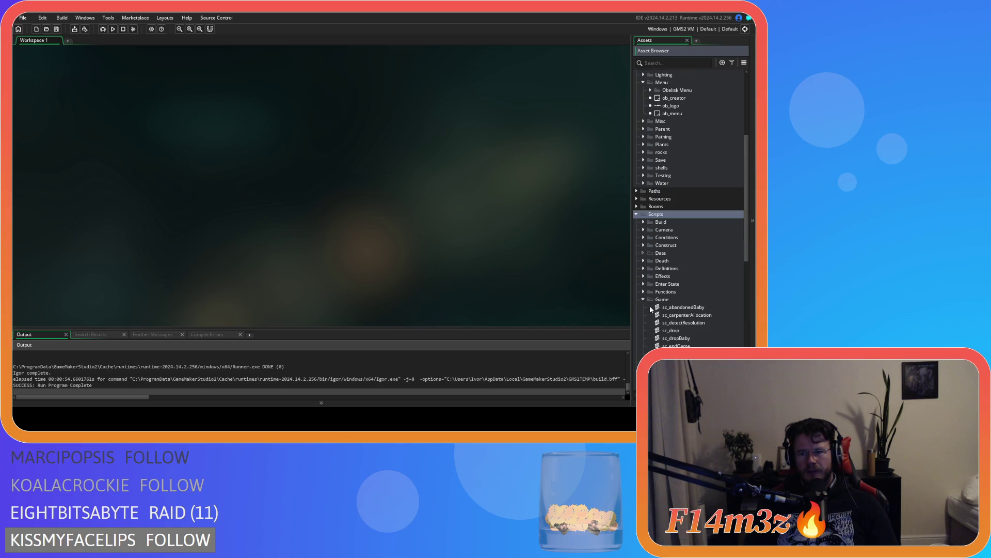
double_click(676, 346)
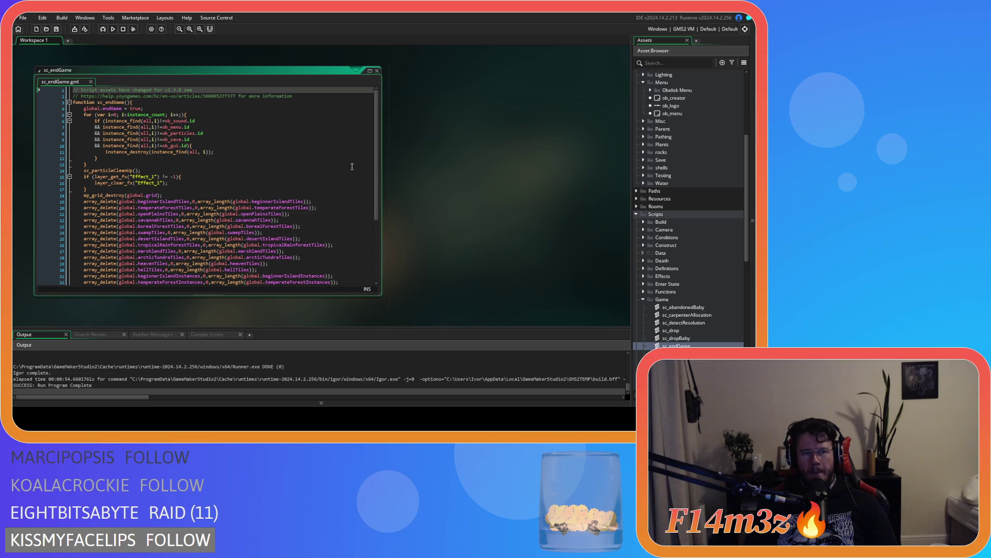
left_click(200, 139)
left_click(205, 133)
left_click(204, 127)
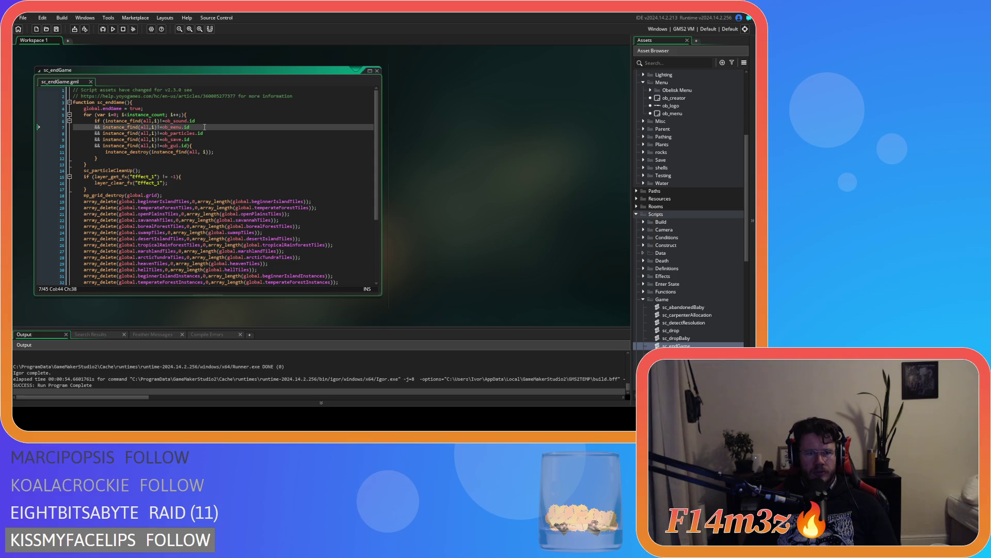
left_click(238, 140)
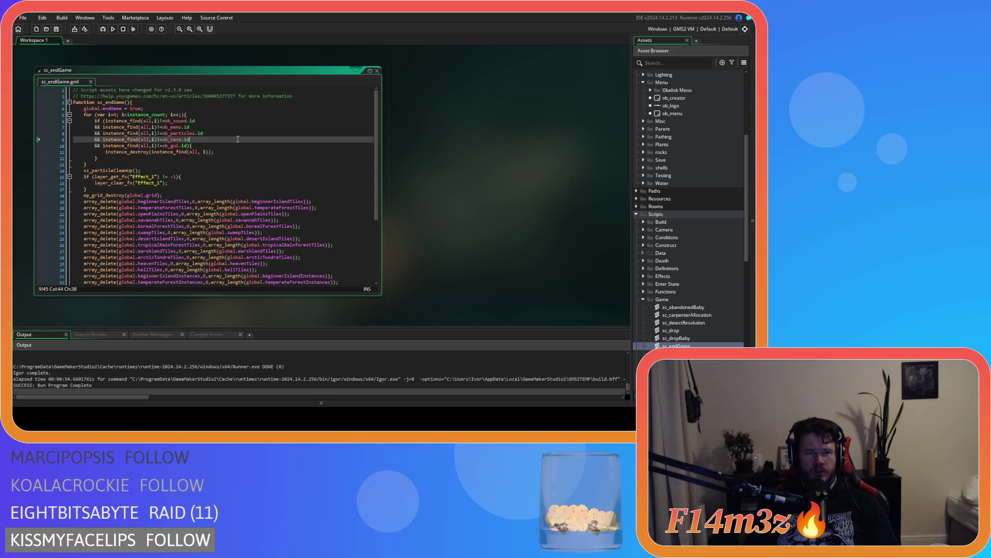
left_click(238, 148)
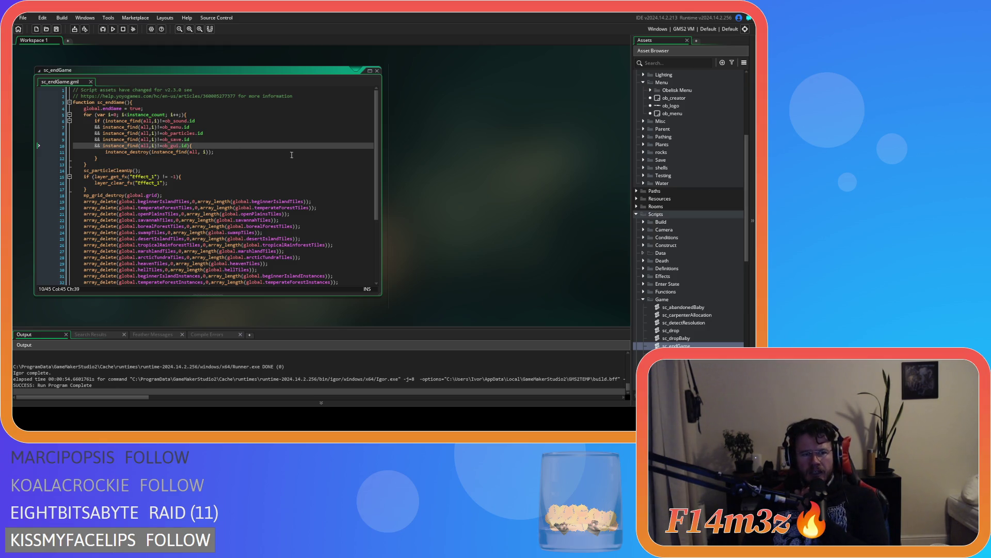
mouse_move(377, 161)
left_mouse_down()
mouse_move(377, 252)
mouse_move(377, 170)
left_mouse_up()
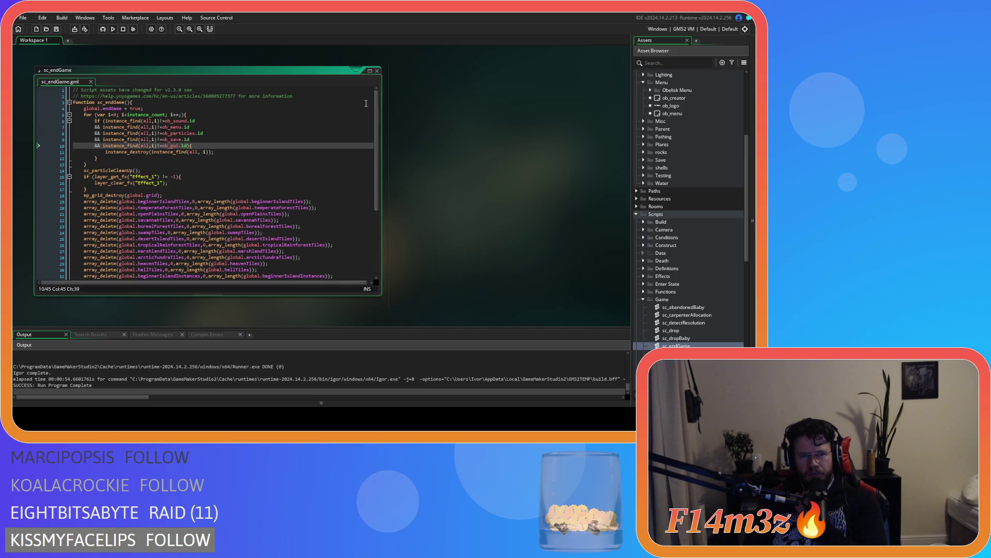
left_click(377, 70)
double_click(674, 113)
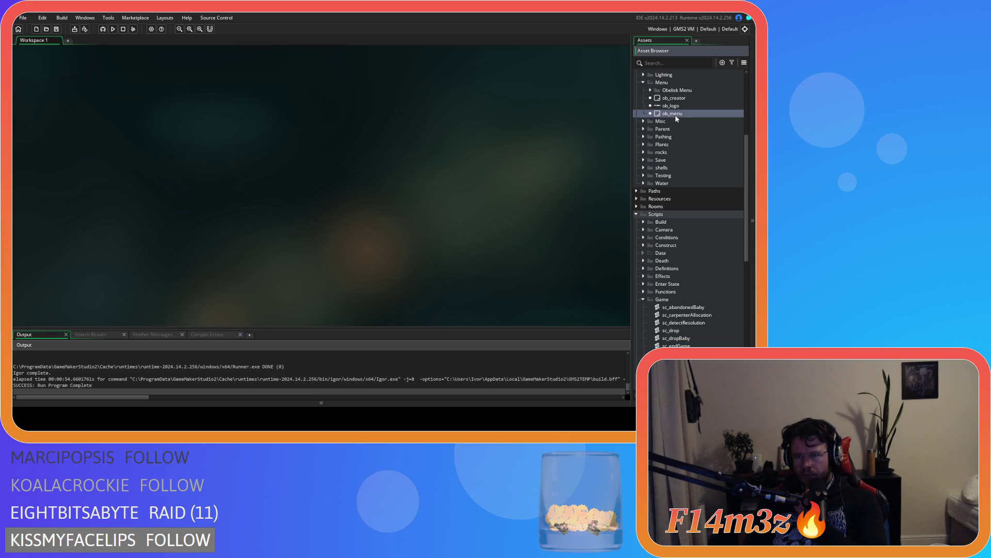
Review ob_menu's Room Start code at the ob_controller destroy on line 30, then show Key Press - Enter
left_click(194, 191)
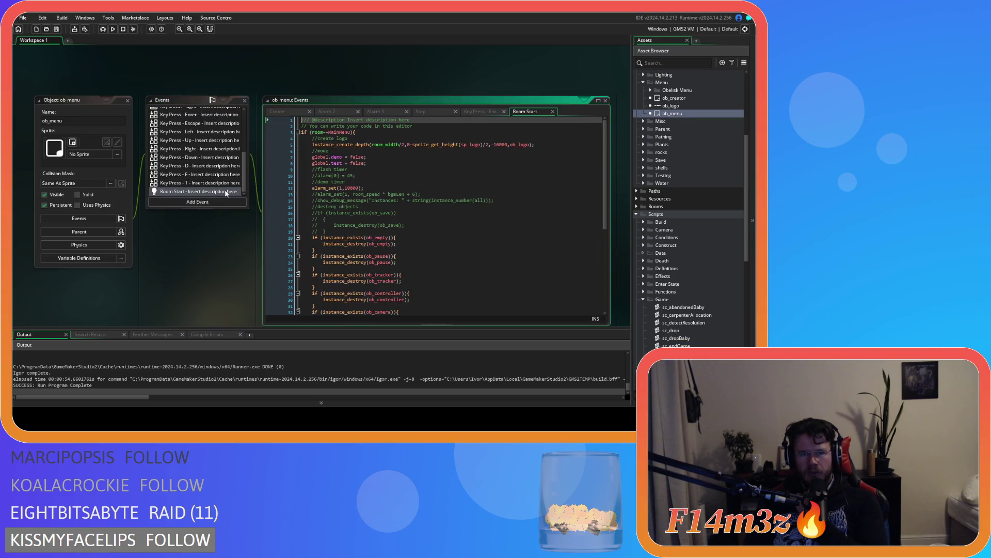
scroll(521, 175, "down", 5)
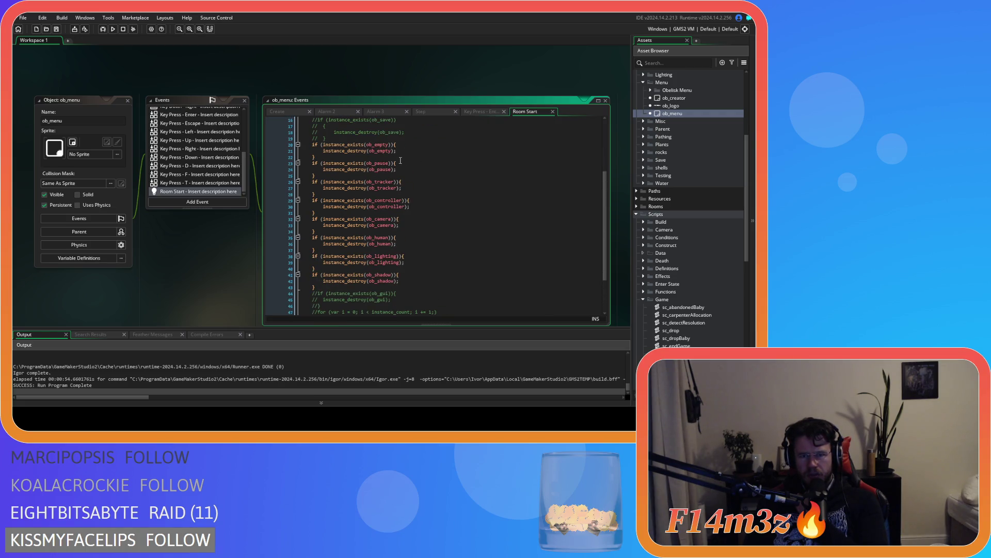
left_click(416, 206)
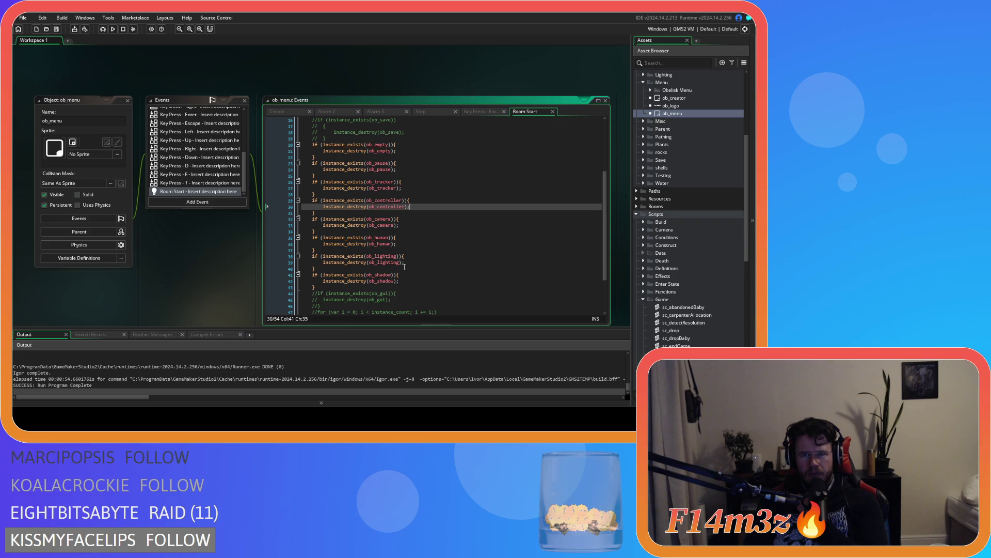
left_click(552, 111)
left_click(502, 111)
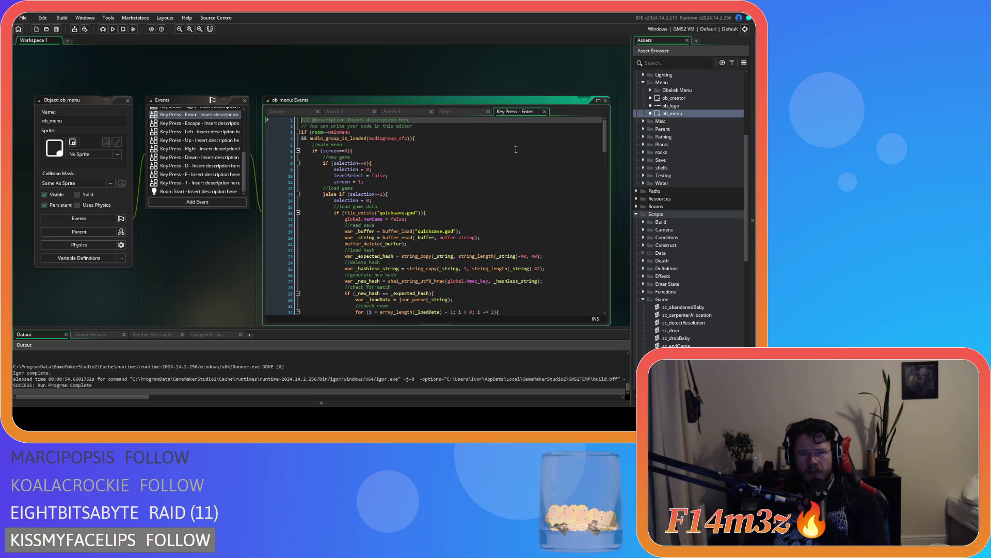
Scroll through ob_menu's Key Press - Enter code, then close the ob_menu object editor
scroll(607, 140, "down", 5)
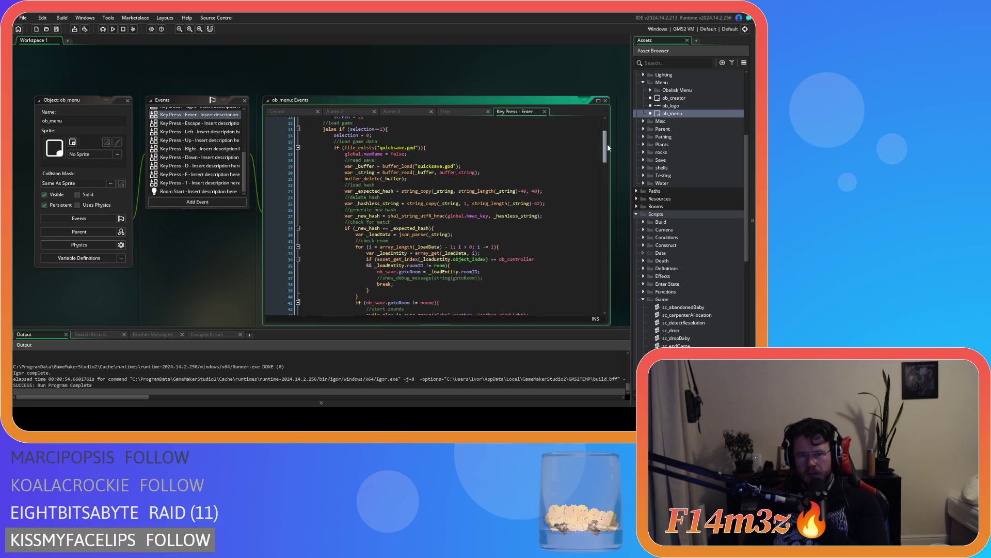
scroll(607, 146, "up", 2)
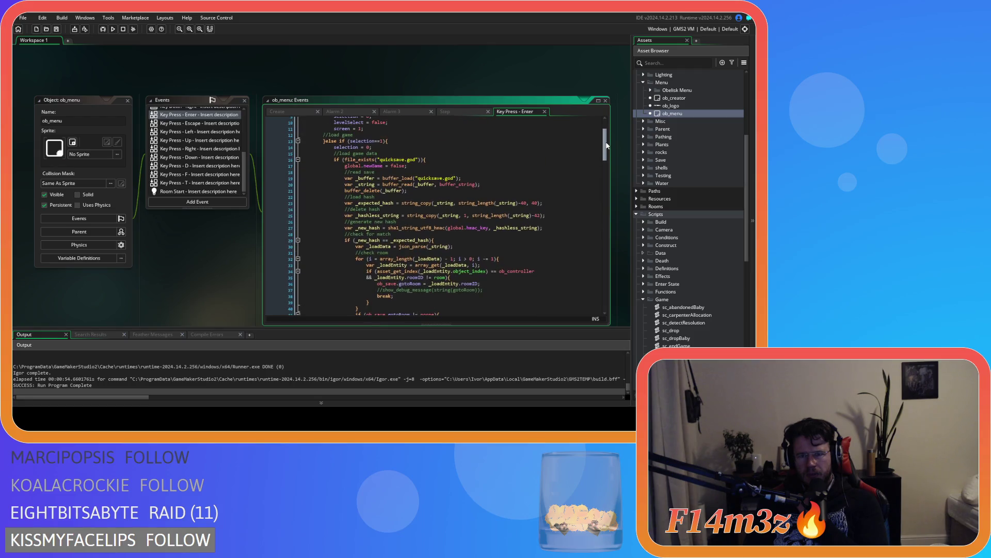
left_click_drag(607, 145, 608, 165)
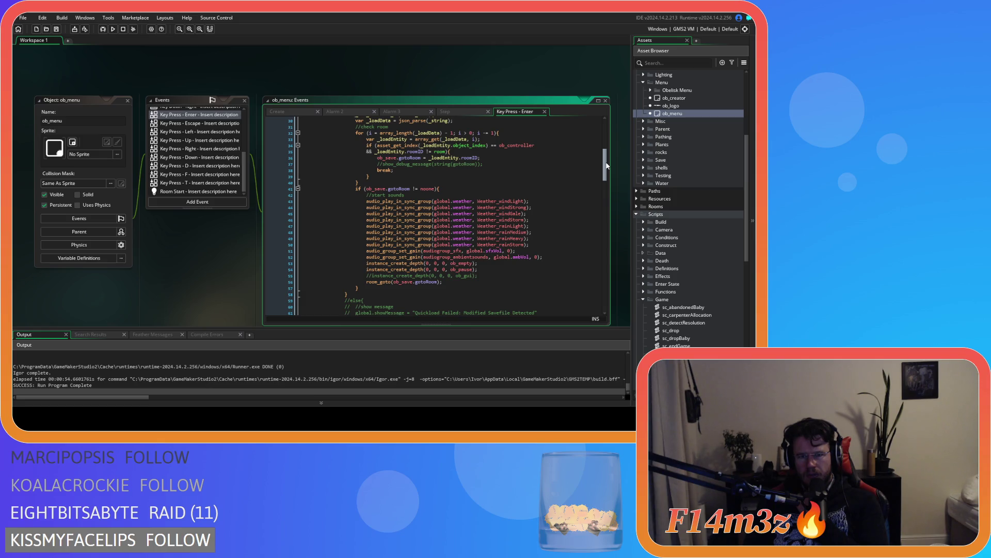
left_click_drag(607, 167, 595, 213)
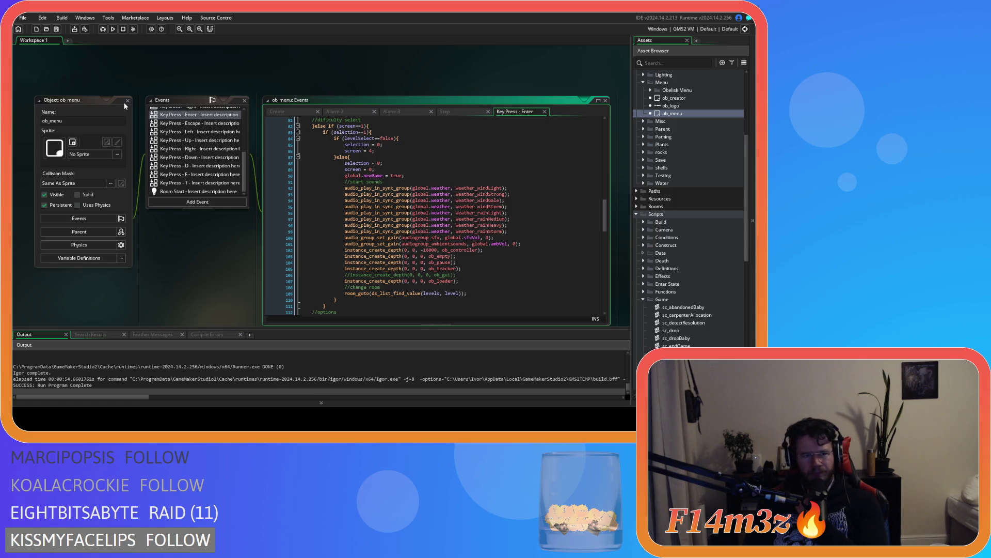
scroll(225, 178, "up", 5)
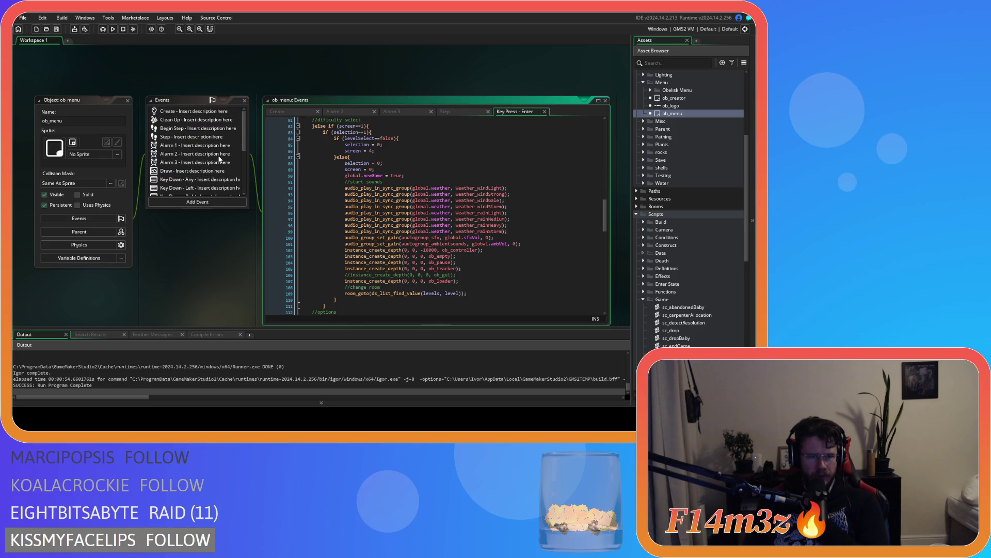
scroll(219, 159, "down", 3)
scroll(219, 159, "down", 2)
scroll(219, 159, "up", 3)
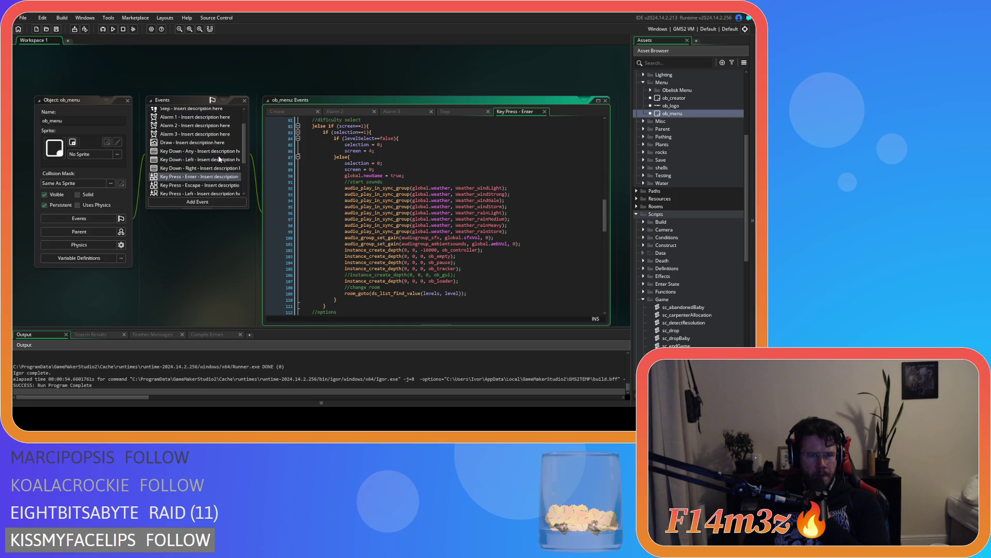
left_click(127, 101)
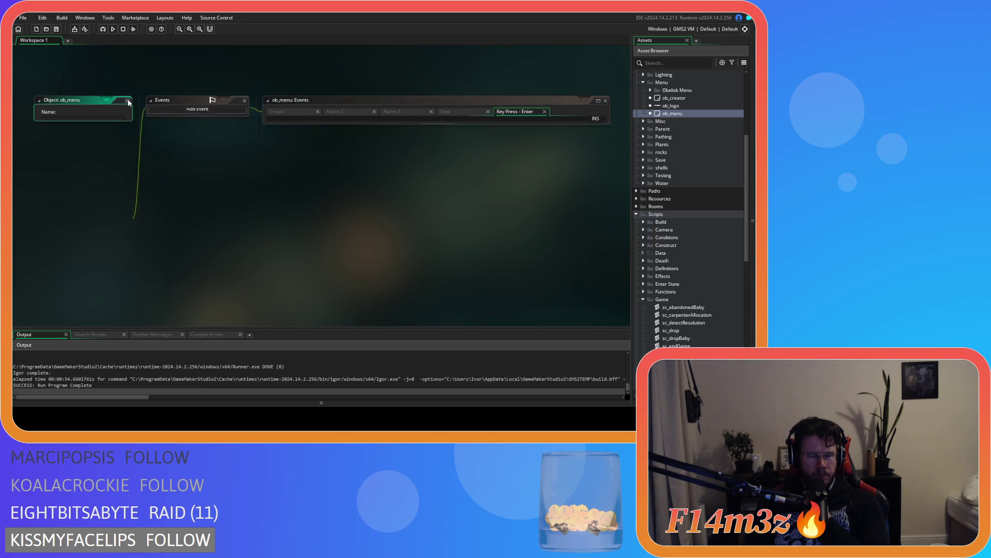
Expand the Game objects folder and open the ob_pause object
scroll(729, 198, "up", 5)
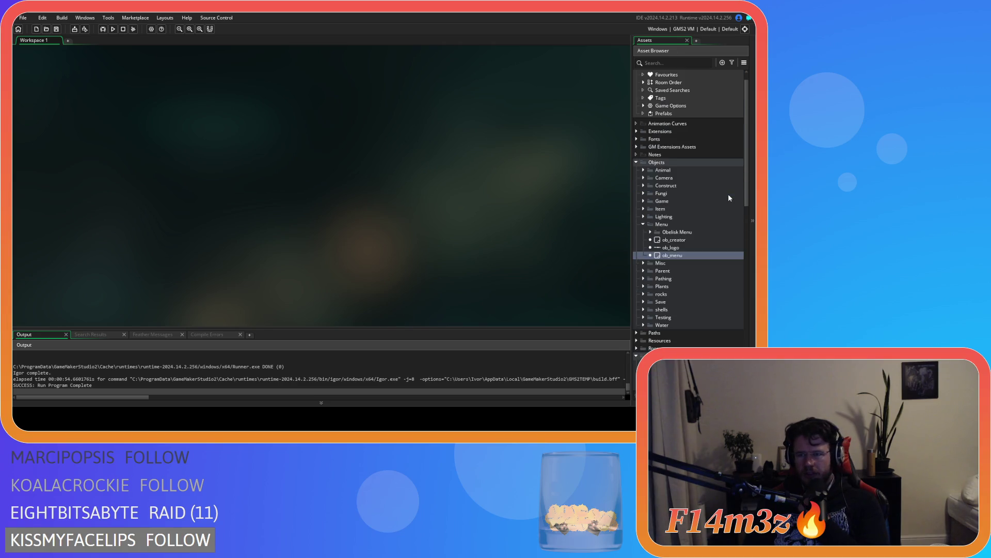
left_click(643, 201)
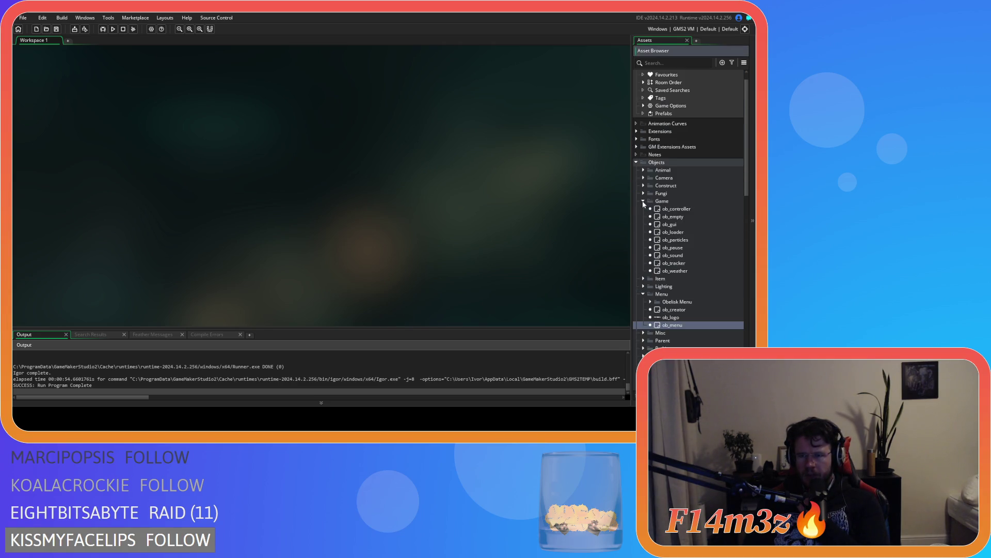
double_click(682, 248)
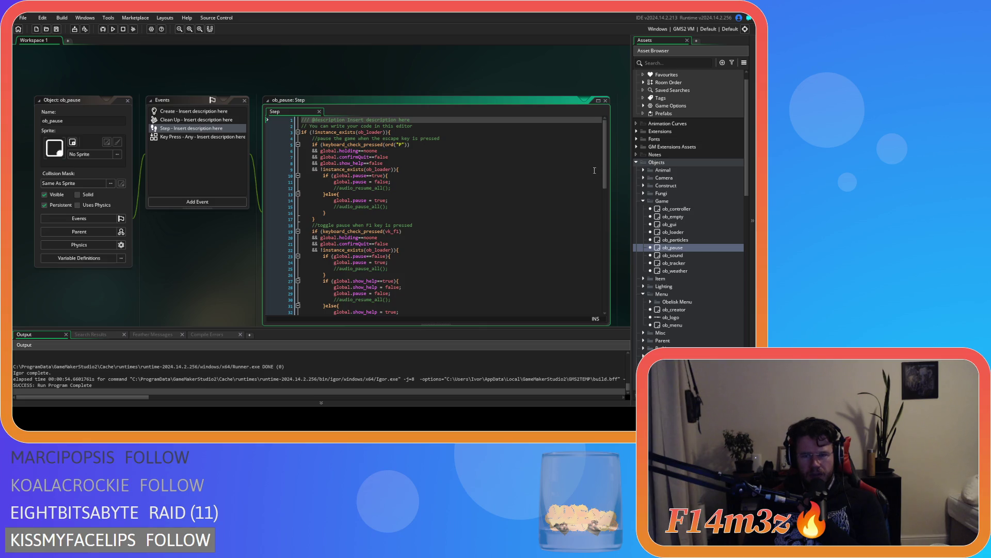
Inspect the quit-confirm lines 82-85 in ob_pause's Step code and jump to the sc_endGame definition
left_click_drag(606, 164, 604, 294)
left_click(340, 286)
left_click(386, 268)
left_click_drag(380, 275, 405, 274)
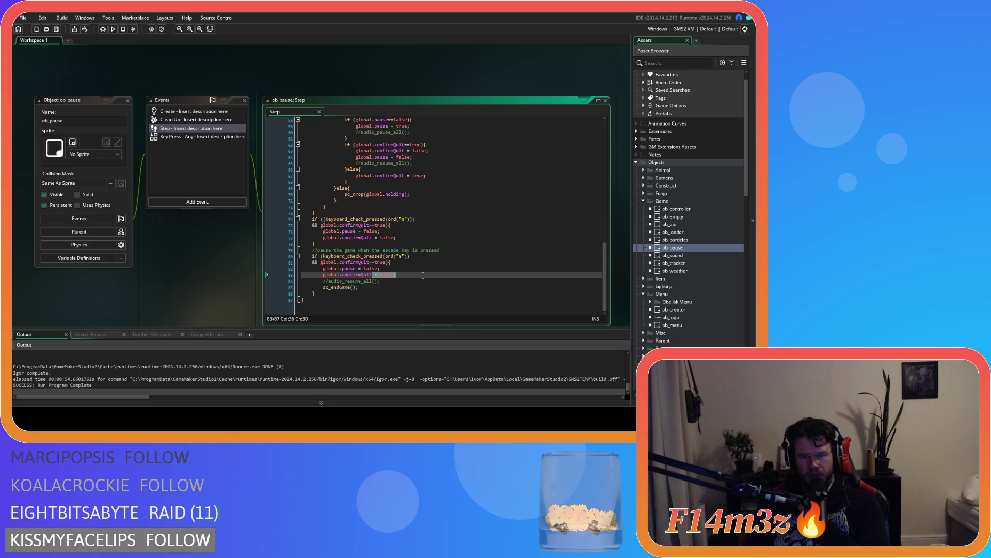
left_click_drag(328, 287, 396, 289)
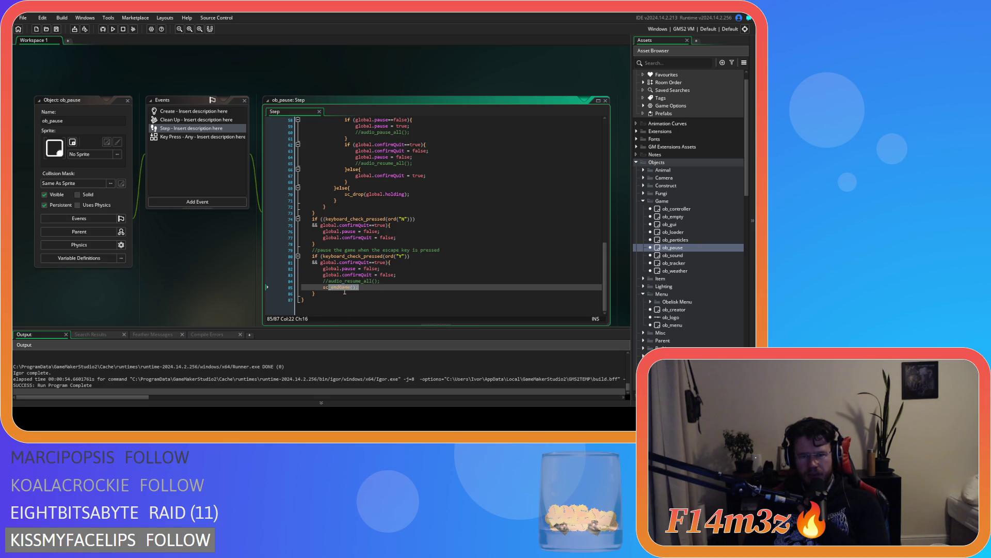
key("Right")
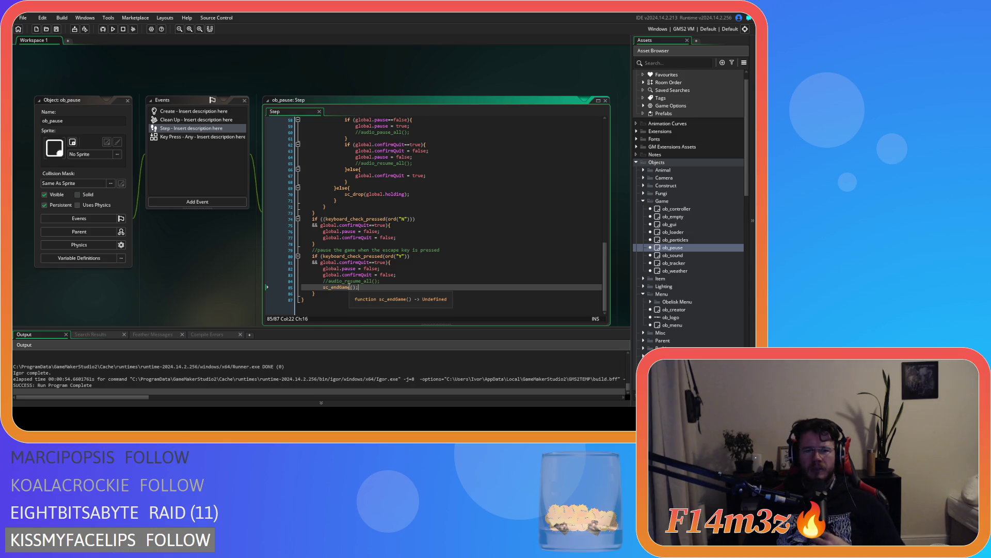
middle_click(349, 286)
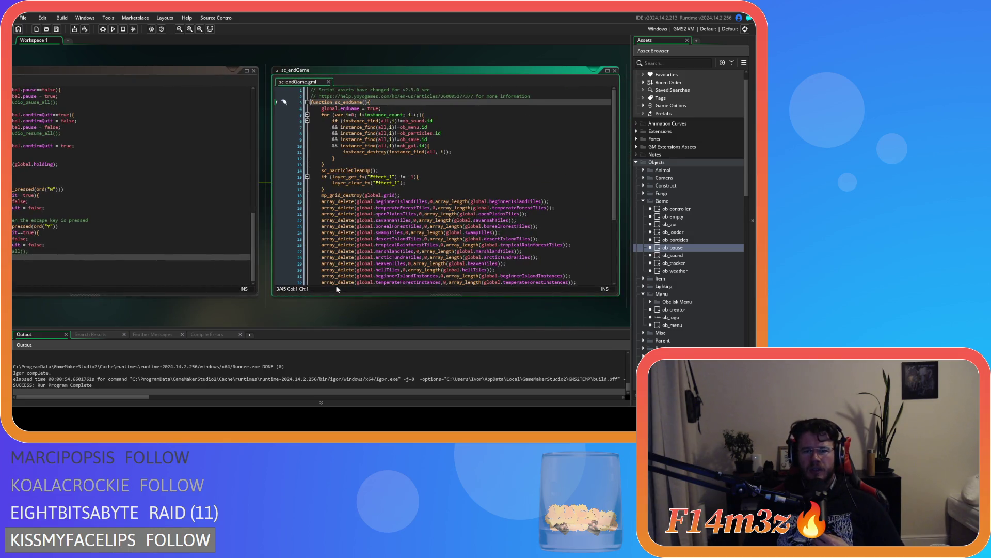
Scroll through the sc_endGame script, then close it to return to ob_pause's Step code
mouse_move(611, 183)
left_mouse_down()
mouse_move(606, 252)
mouse_move(601, 177)
mouse_move(473, 141)
left_mouse_up()
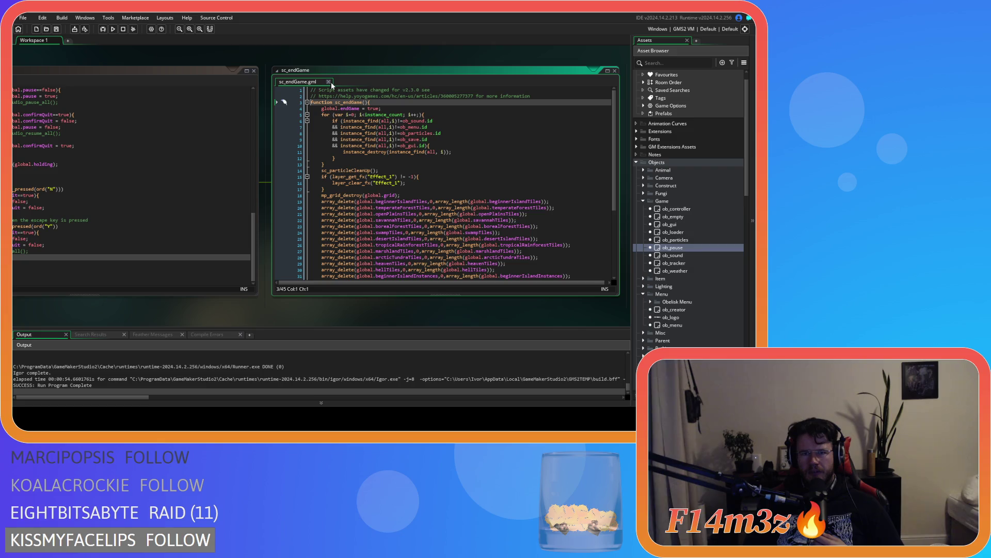
left_click(331, 83)
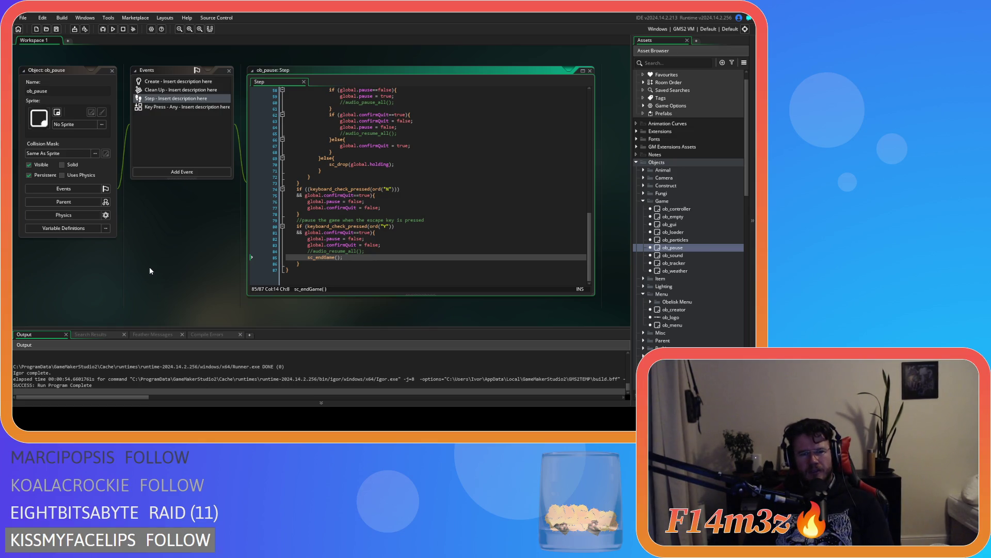
Show ob_pause's Clean Up code and select its buffer_delete lines 3 to 5
left_click_drag(138, 253, 161, 255)
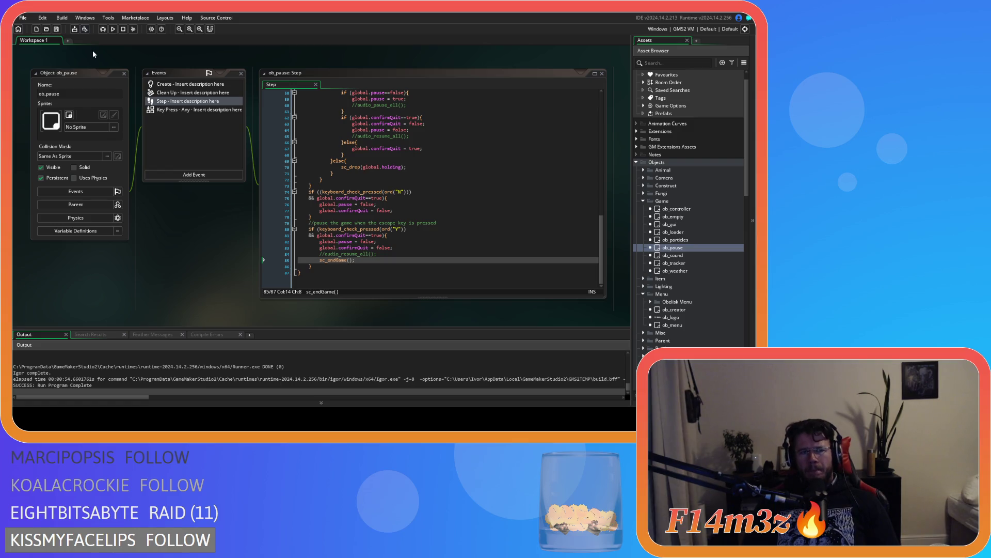
left_click(178, 93)
left_click(360, 137)
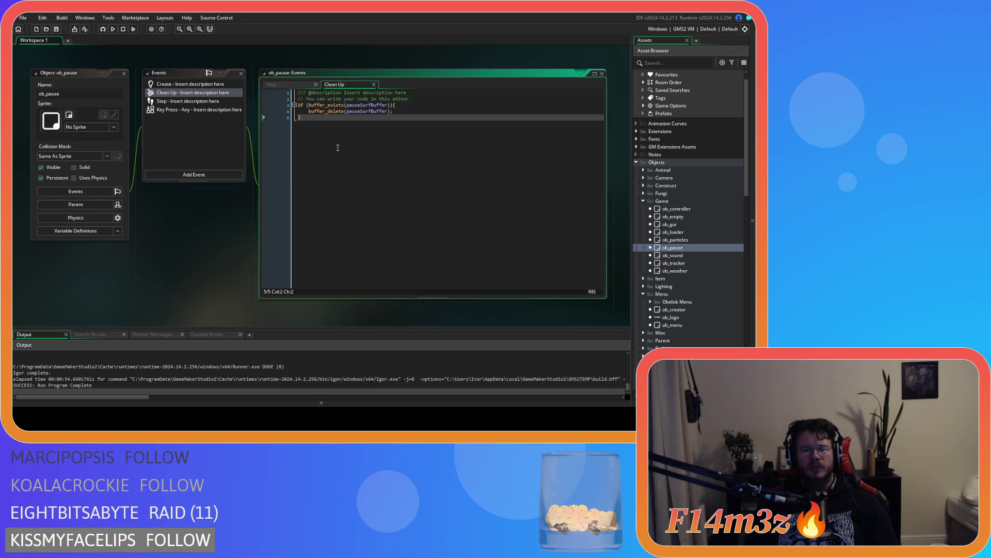
left_click_drag(385, 152, 291, 106)
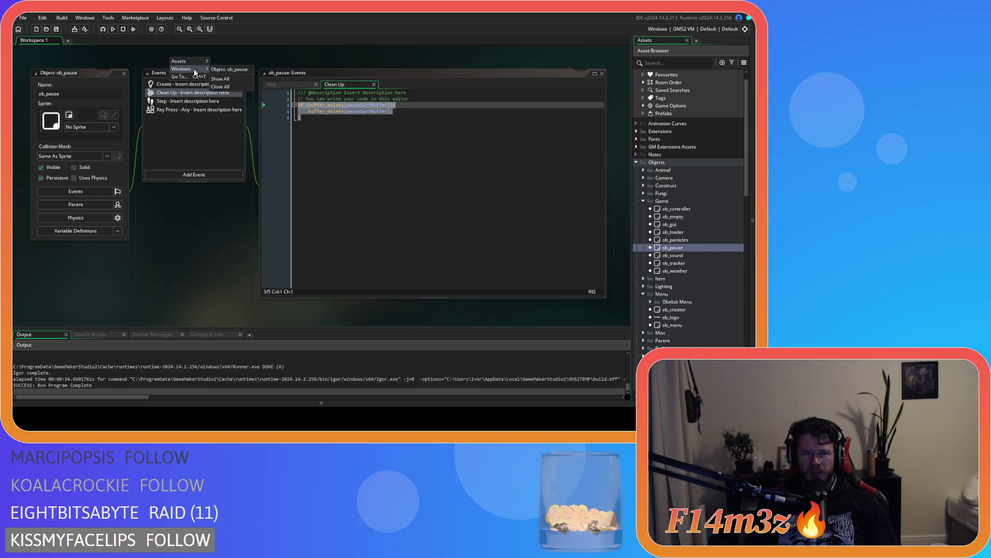
Close the ob_pause editors and collapse the Scripts and Objects folders
left_click(643, 201)
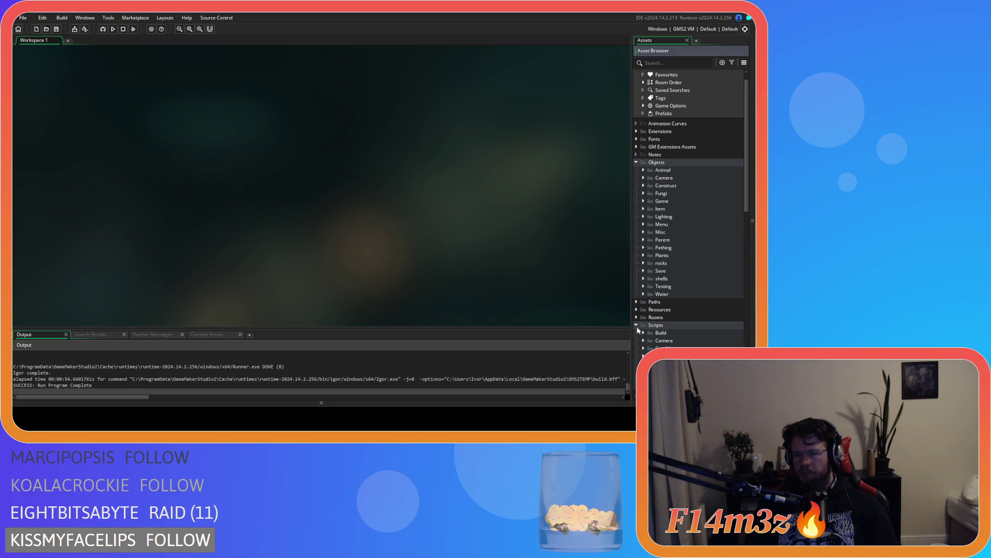
left_click(635, 325)
left_click(637, 162)
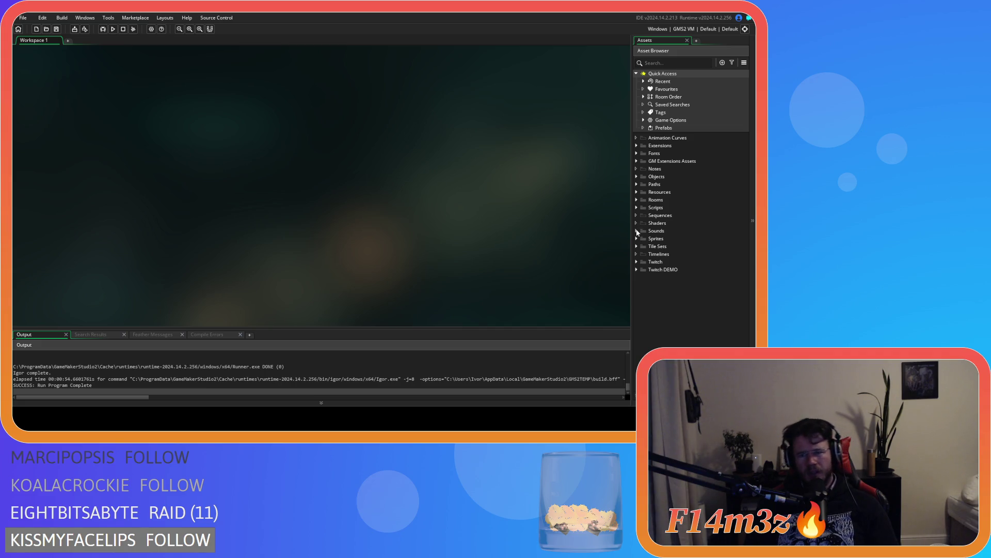
left_click(637, 201)
left_click(636, 201)
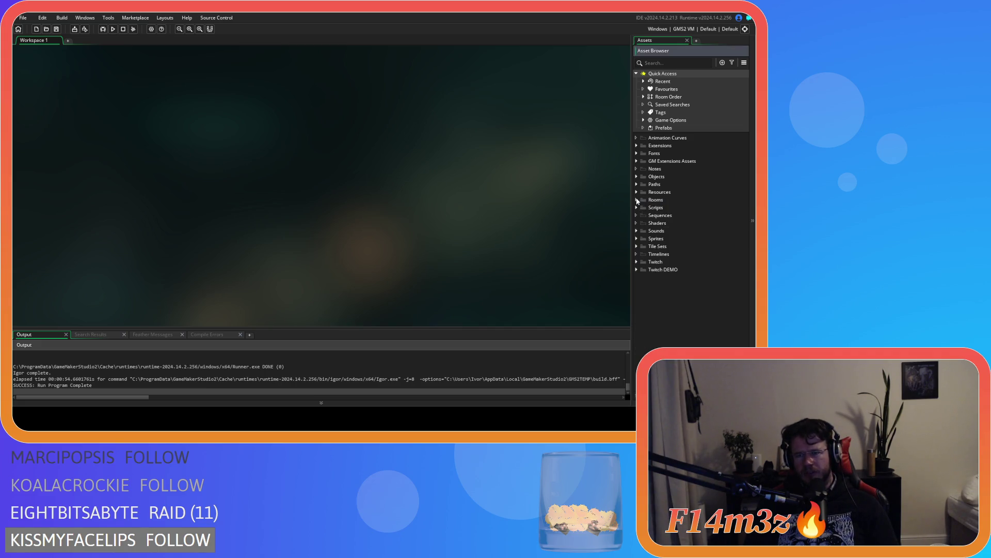
Open ob_controller from Objects > Game to look at its code, then close it
left_click(636, 176)
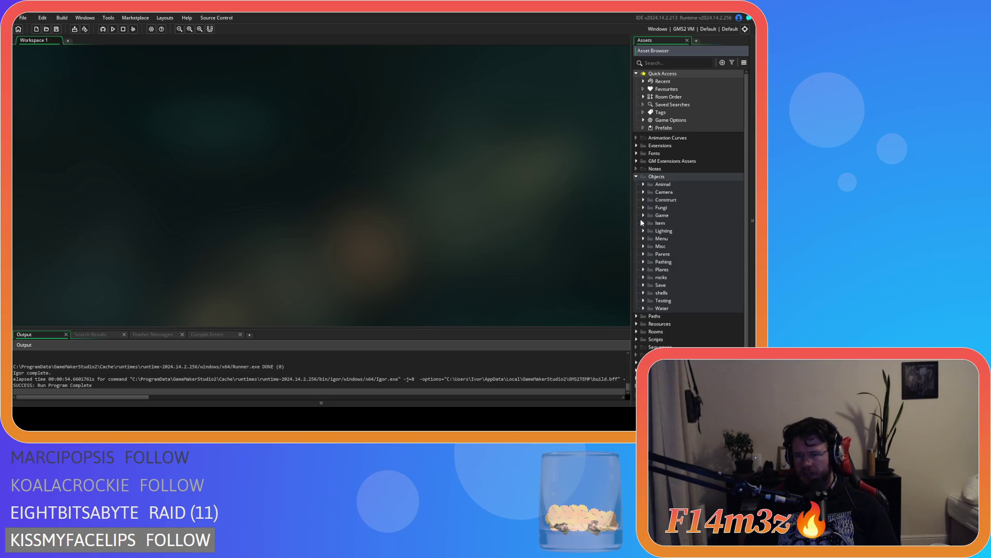
left_click(643, 216)
double_click(674, 223)
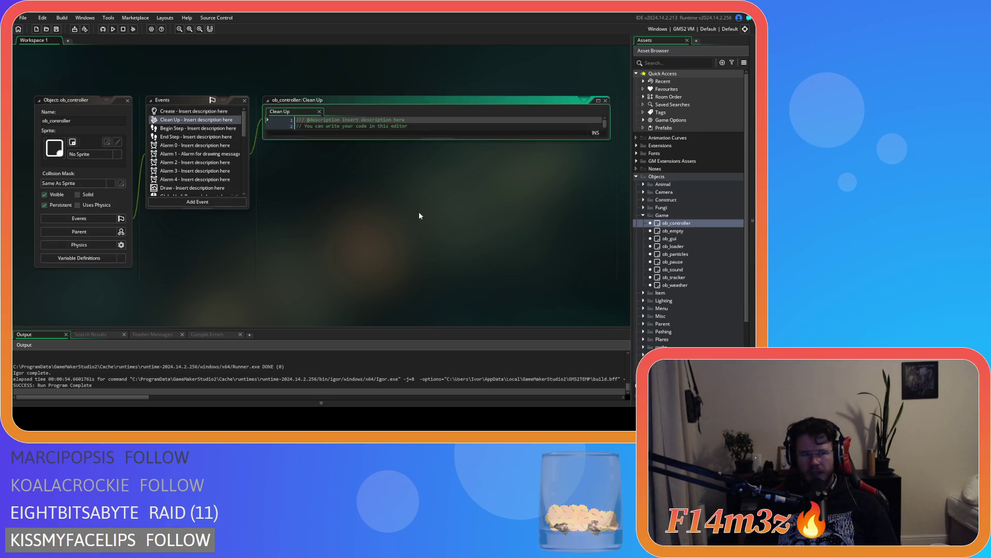
left_click(126, 101)
Collapse the Game folder and open ob_creator from the Menu objects folder
left_click(643, 216)
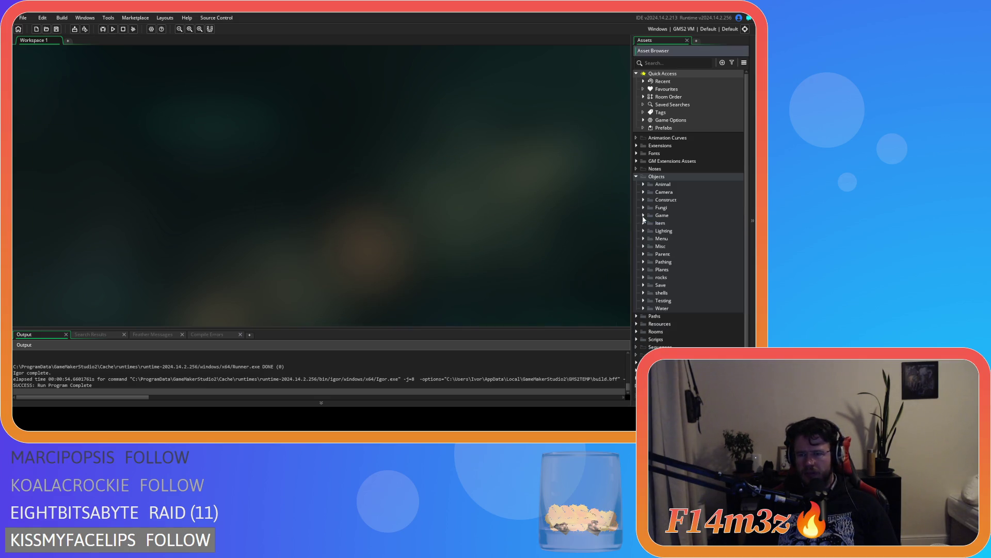
double_click(652, 241)
double_click(674, 254)
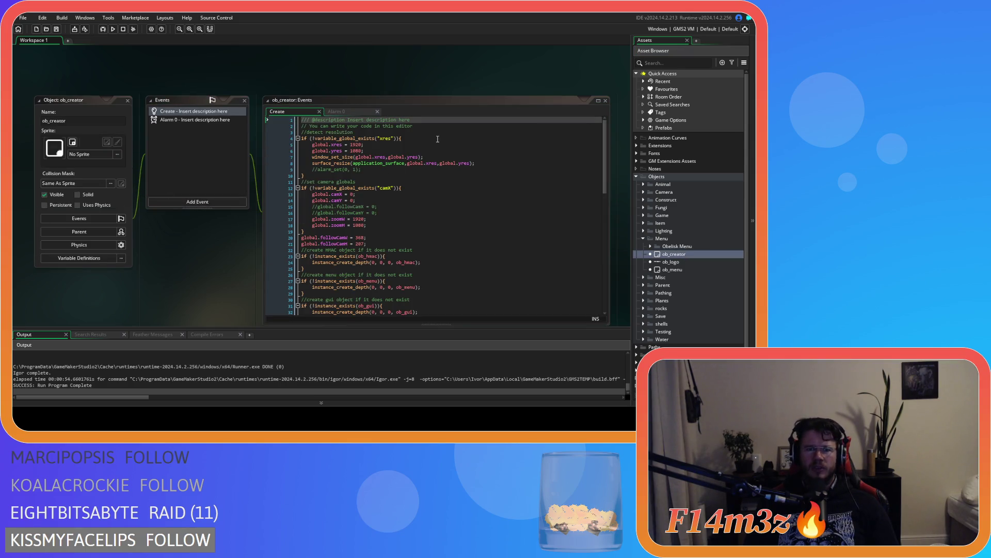
Scroll down ob_creator's Create code and place the caret on the sc_powerCosts call
scroll(528, 147, "down", 3)
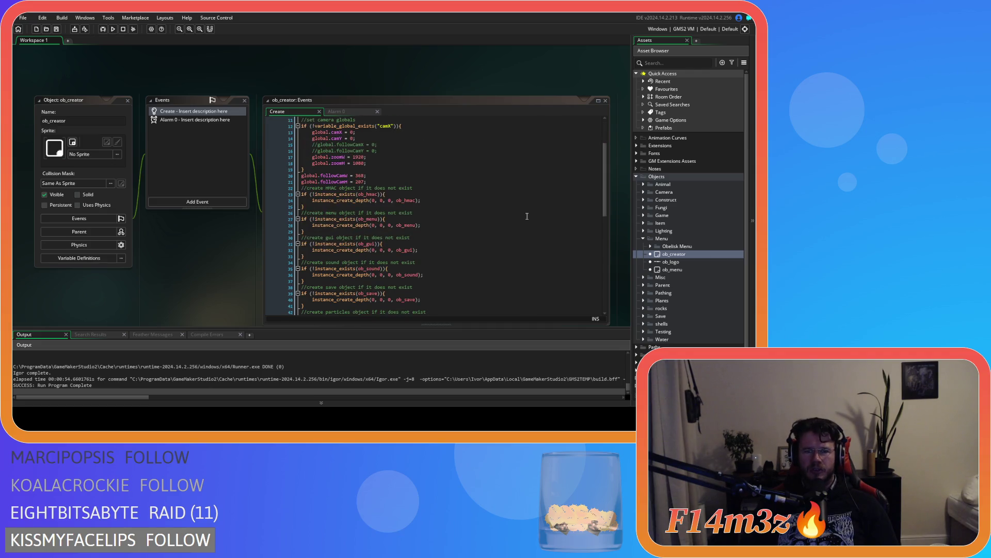
scroll(527, 215, "down", 2)
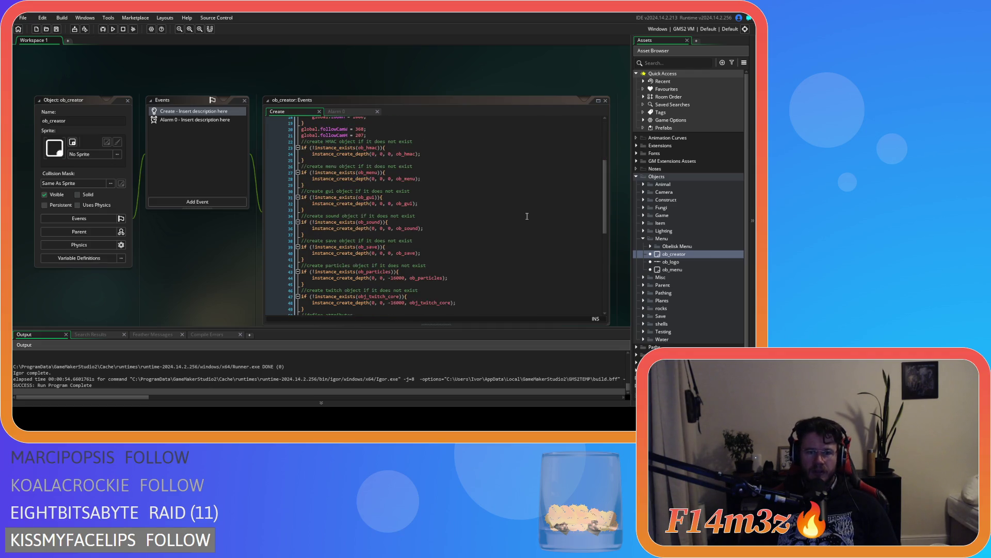
scroll(527, 216, "down", 4)
scroll(528, 216, "down", 3)
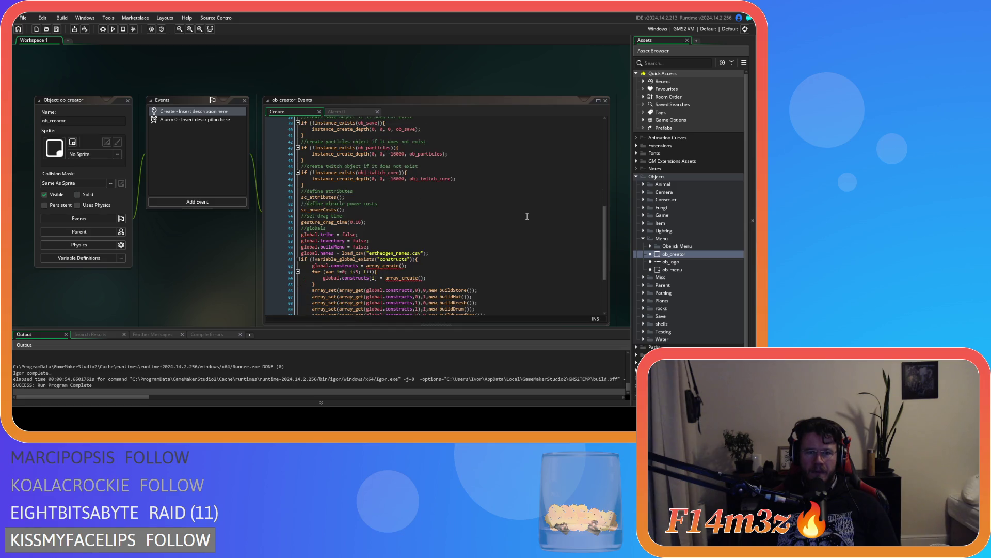
left_click(352, 200)
left_click(350, 210)
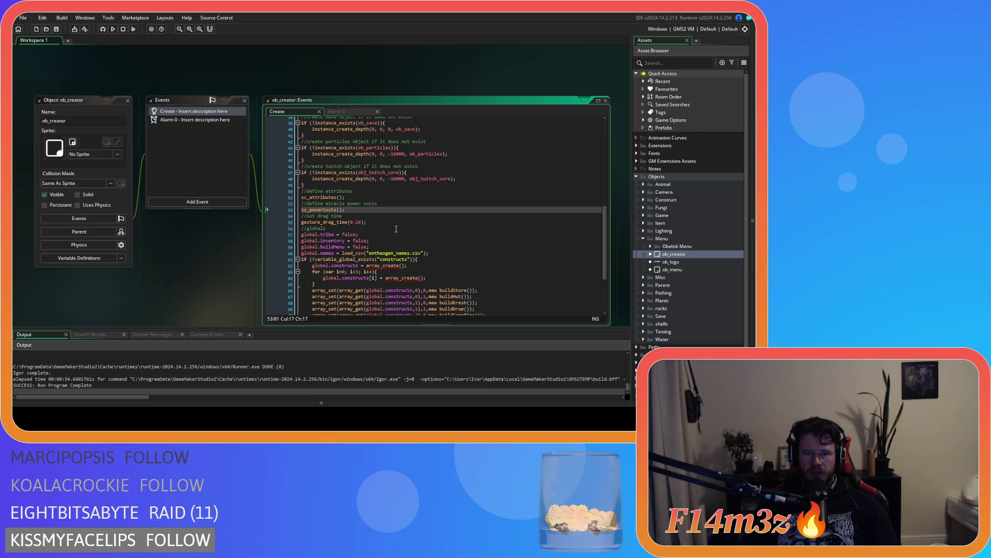
Read the rest of the Create code, then close the ob_creator editors
scroll(396, 228, "down", 2)
scroll(396, 229, "down", 3)
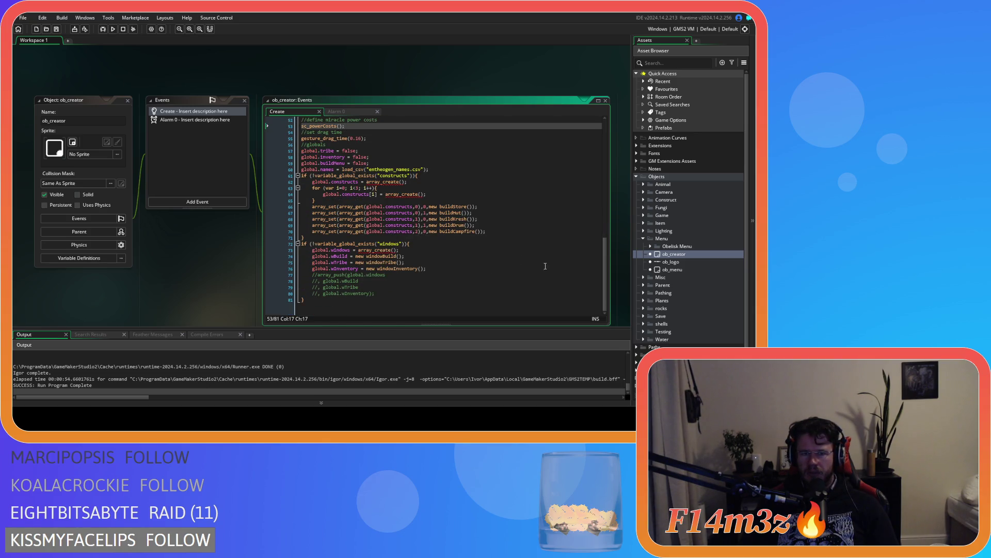
left_click_drag(604, 267, 598, 143)
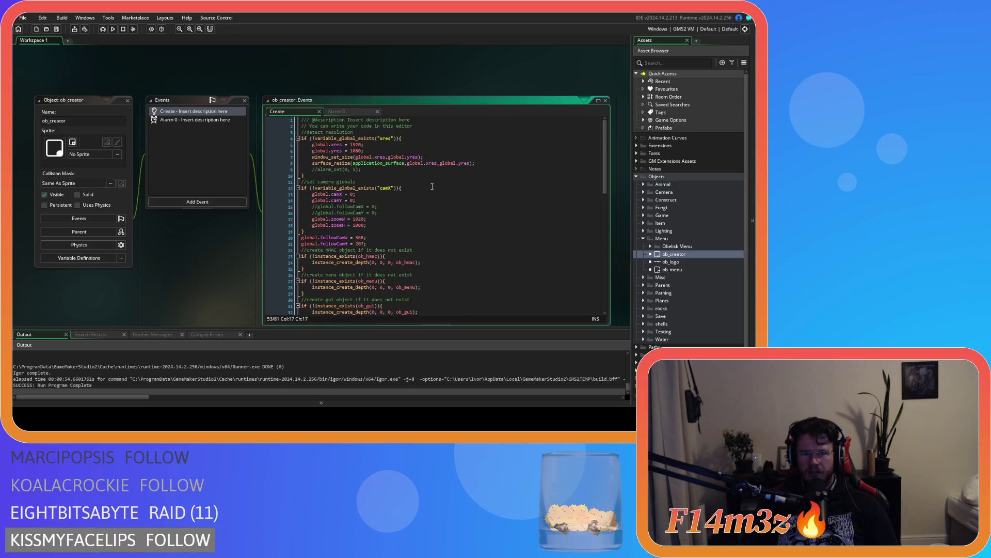
scroll(432, 187, "down", 10)
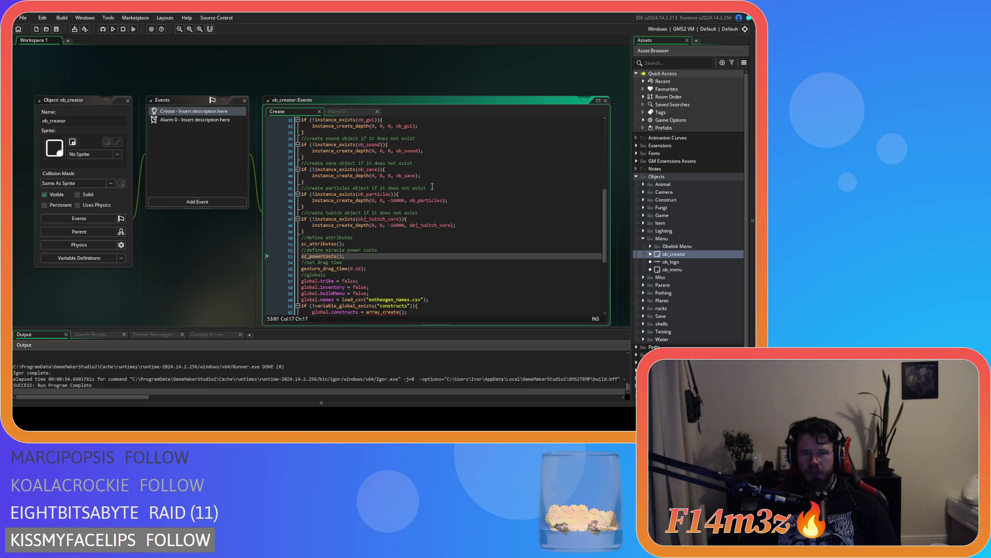
key("ctrl+shift+c")
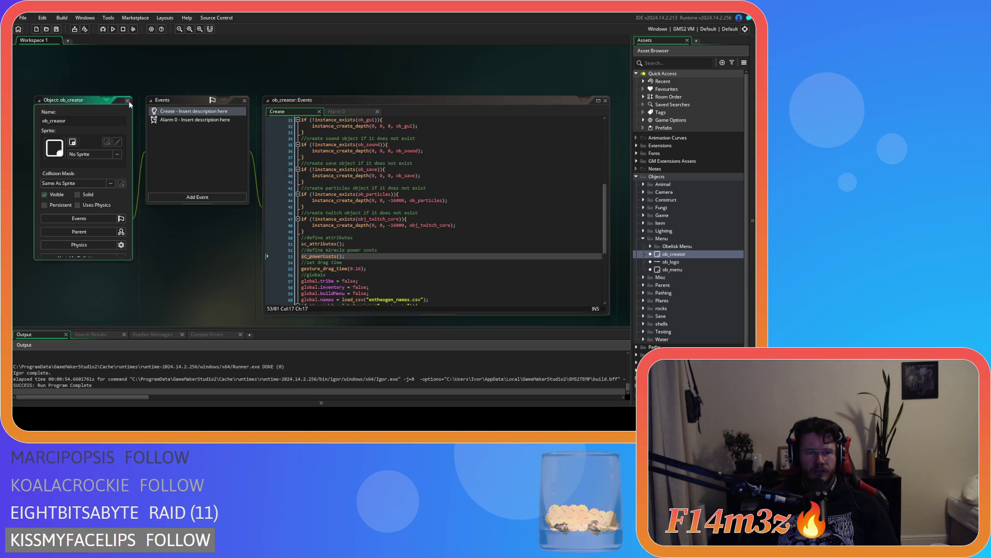
Collapse the Menu objects folder in the Asset Browser
left_click(643, 239)
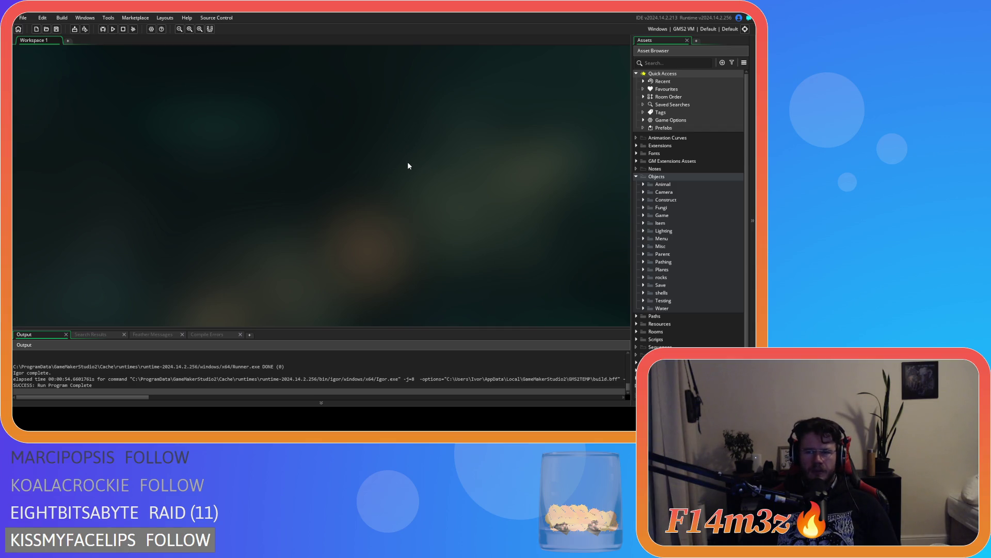
left_click(643, 185)
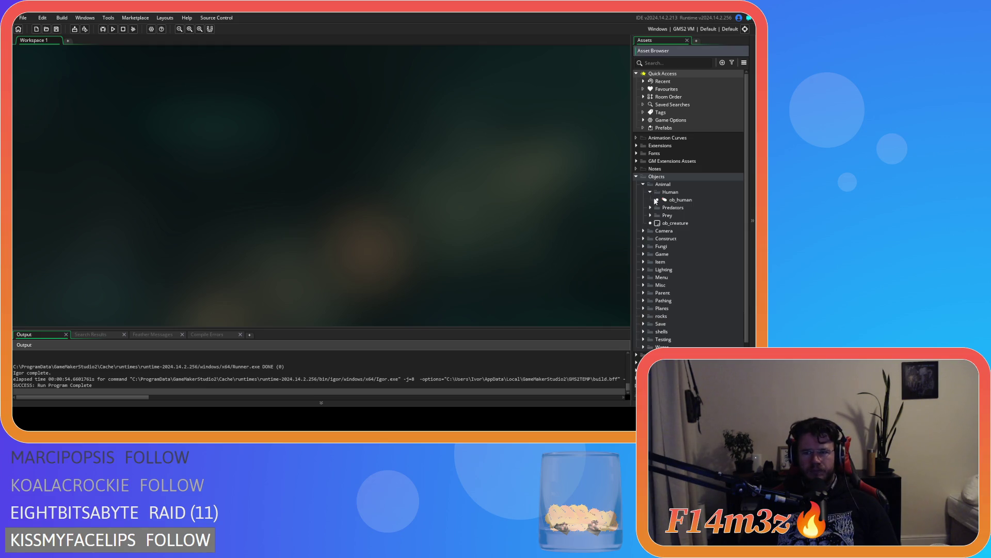
double_click(658, 199)
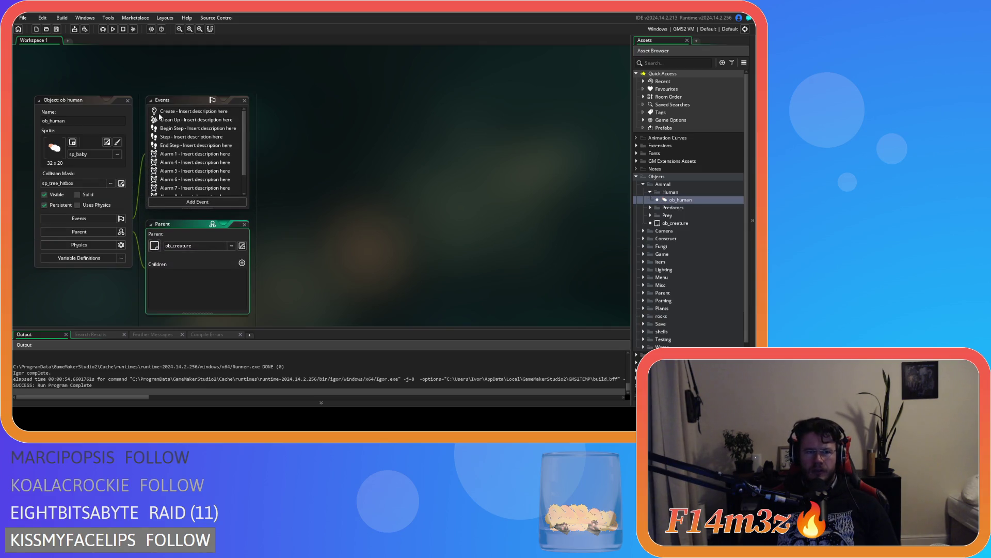
left_click(161, 118)
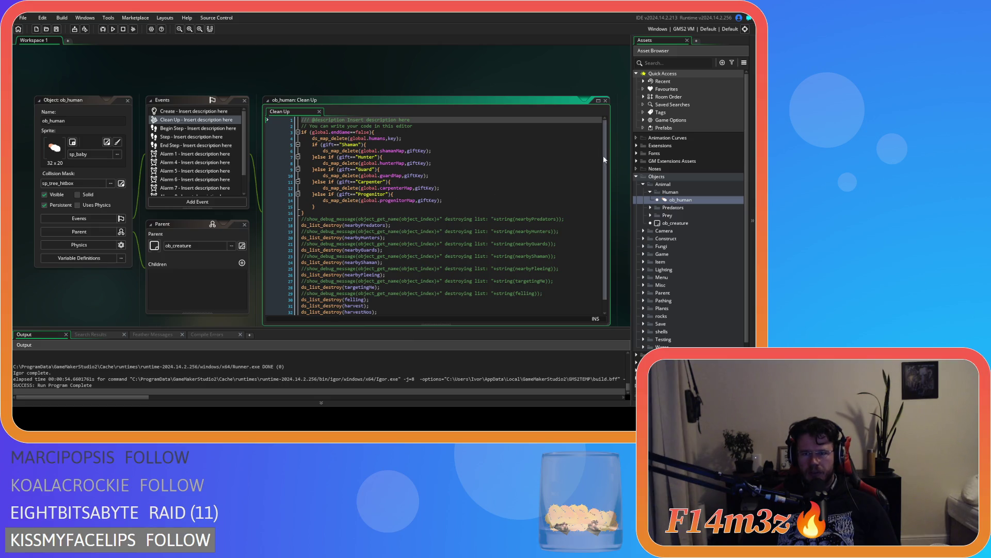
scroll(607, 176, "down", 1)
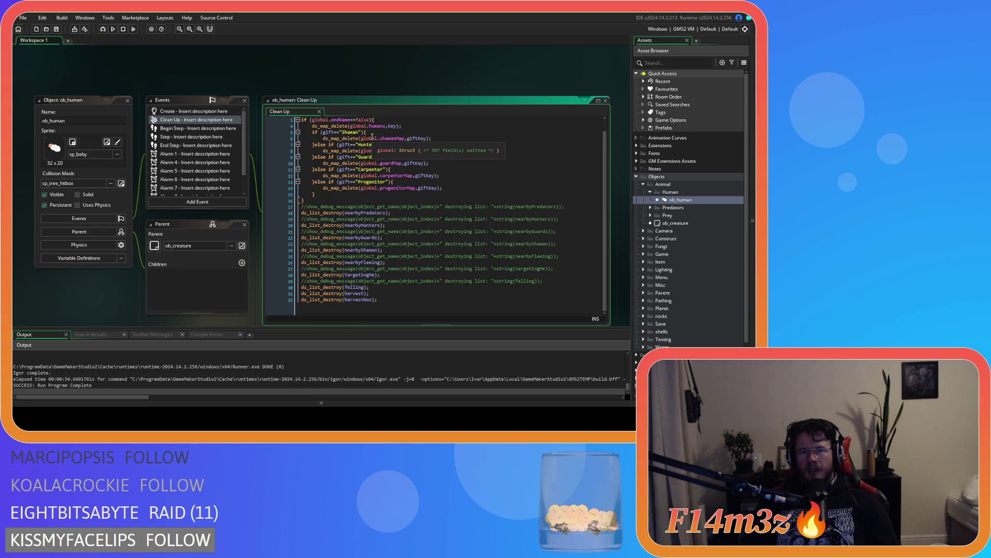
scroll(367, 171, "up", 1)
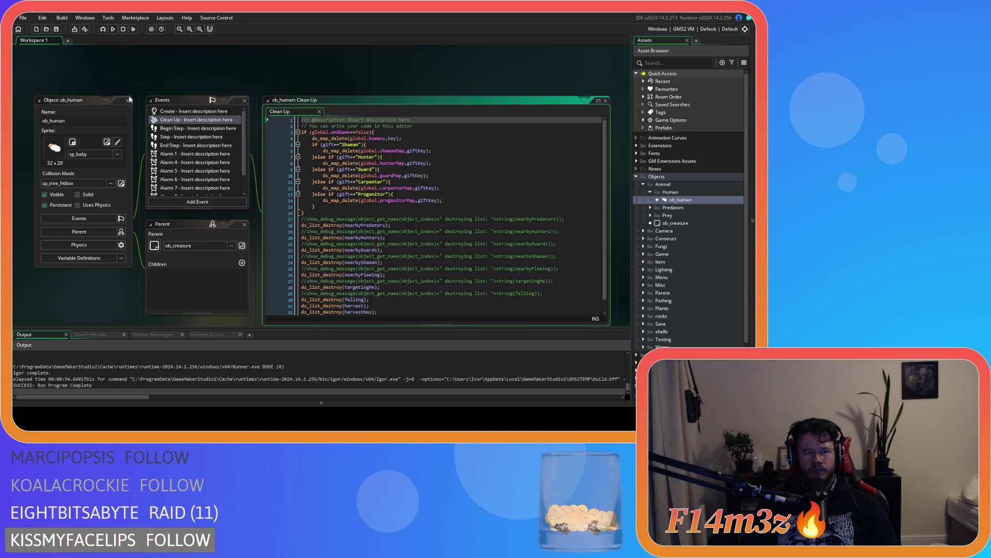
left_click(128, 100)
left_click(650, 192)
left_click(644, 184)
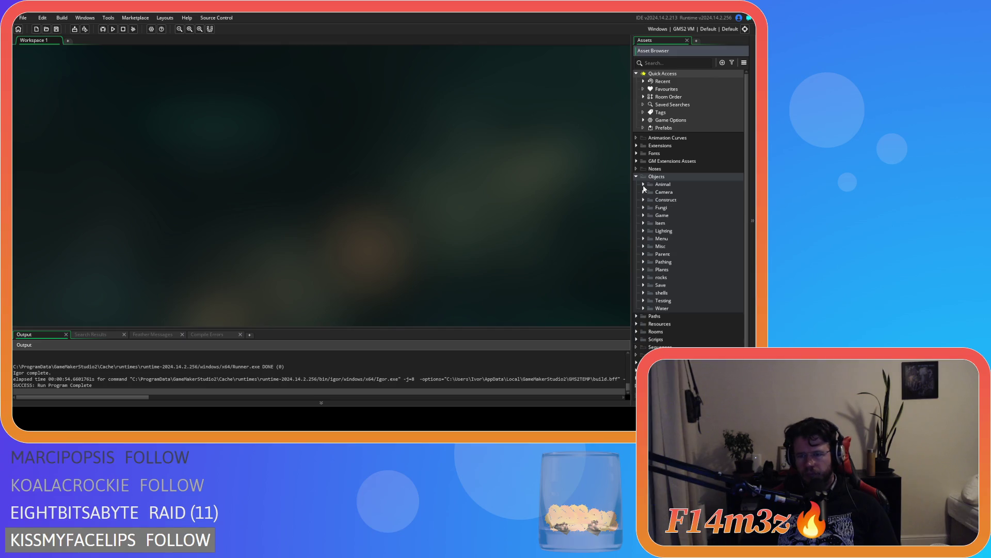
Inspect ob_camera and close it, leaving the Camera and Construct folders collapsed
left_click(643, 192)
double_click(656, 200)
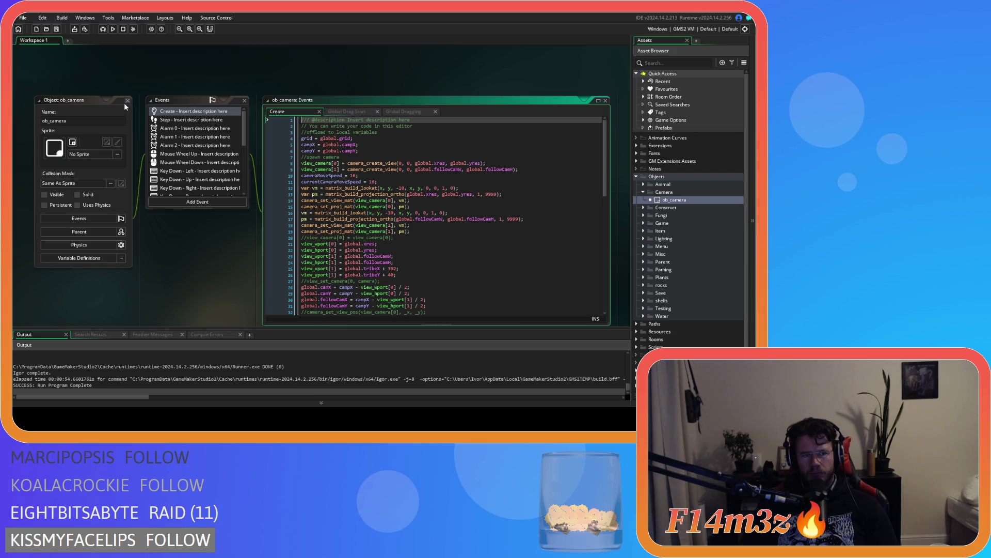
left_click(126, 101)
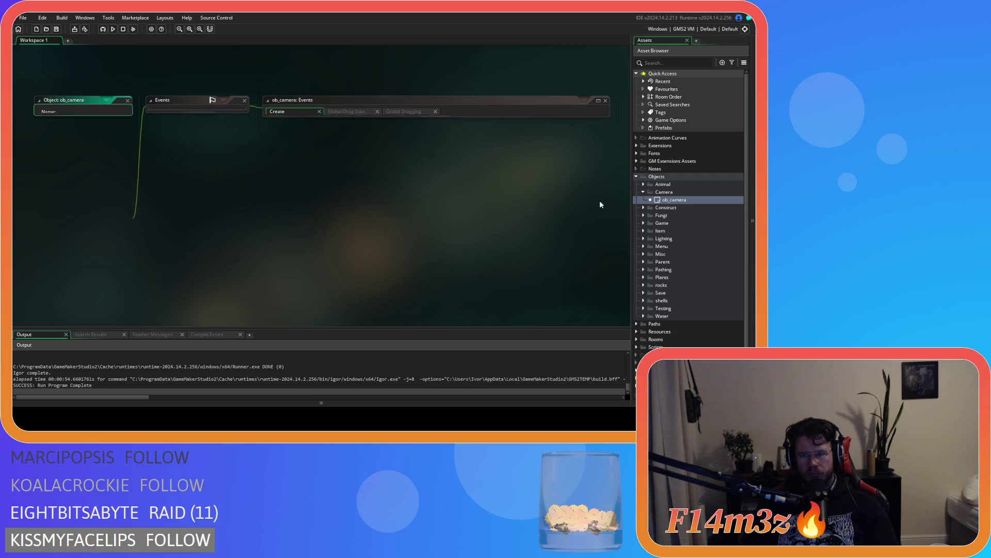
left_click(643, 192)
left_click(643, 200)
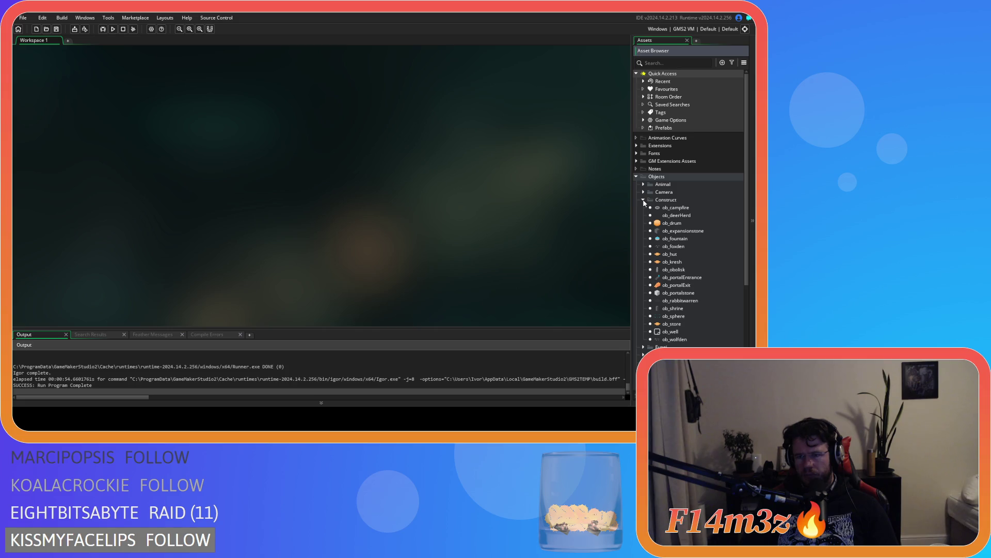
left_click(644, 200)
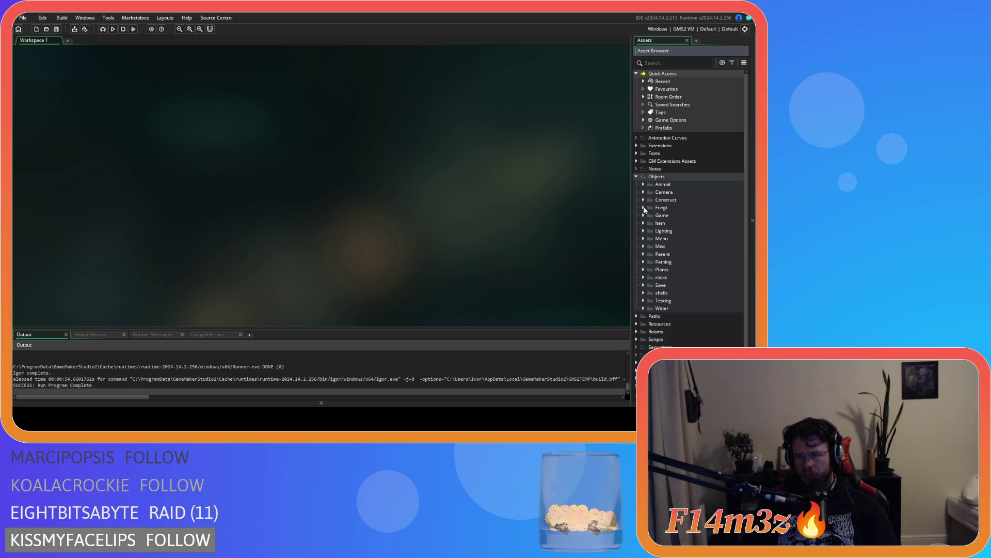
Check ob_particles and ob_pause from the Game folder, closing each editor
left_click(644, 215)
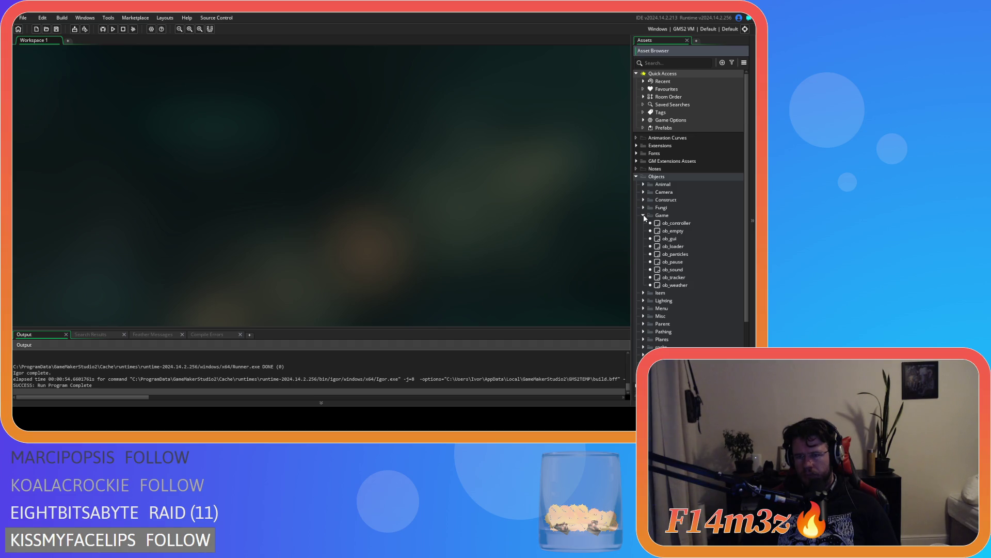
double_click(687, 255)
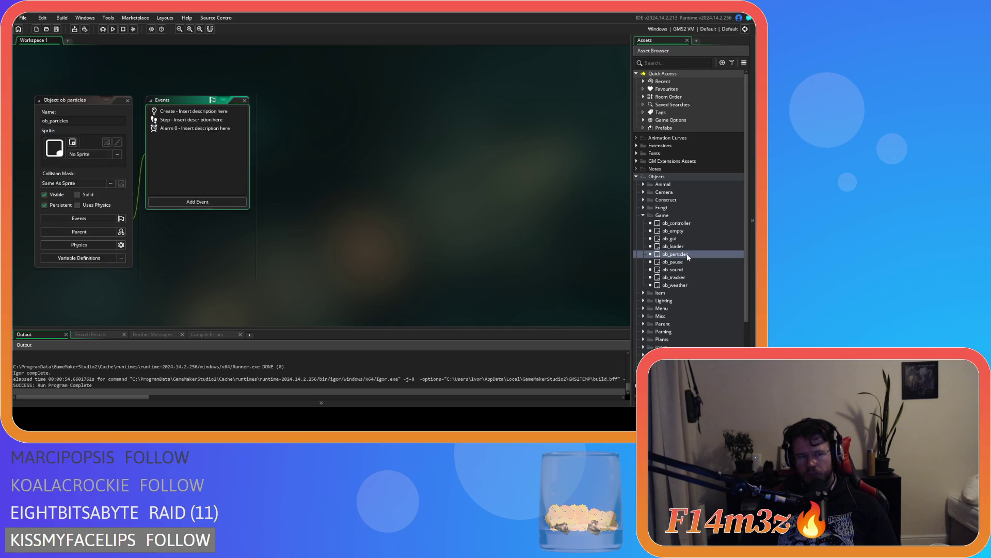
left_click(128, 100)
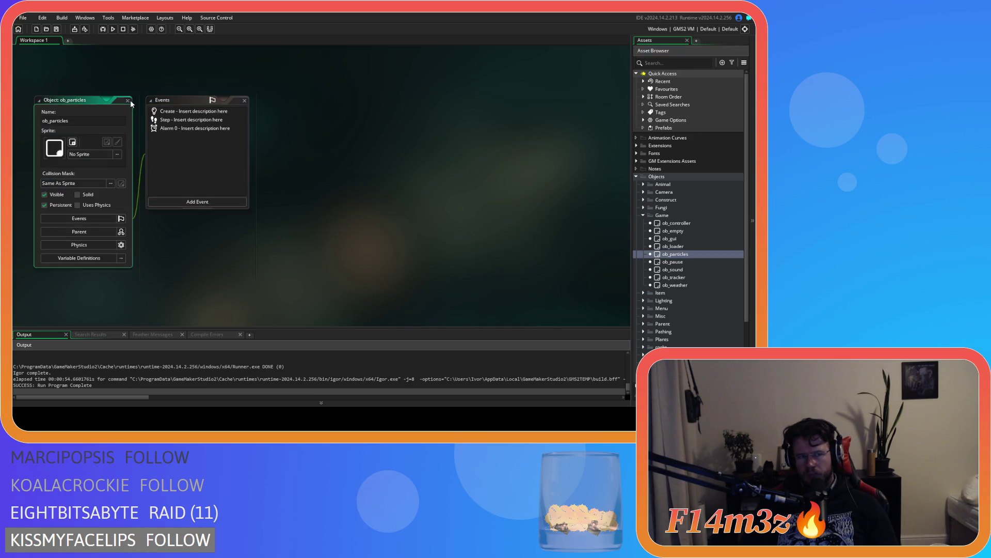
double_click(697, 263)
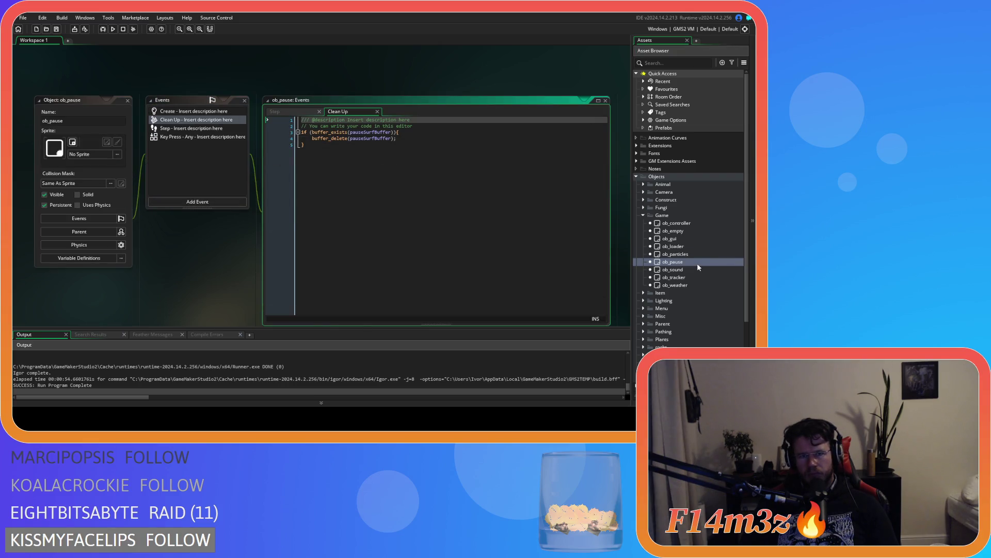
left_click(128, 100)
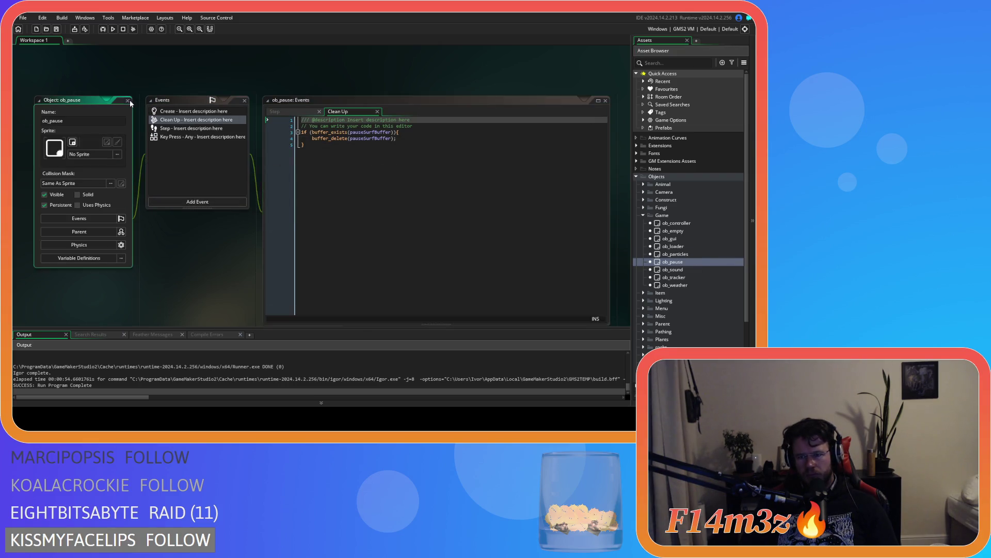
View ob_tracker's Clean Up code and inspect ob_weather, closing both editors
double_click(683, 278)
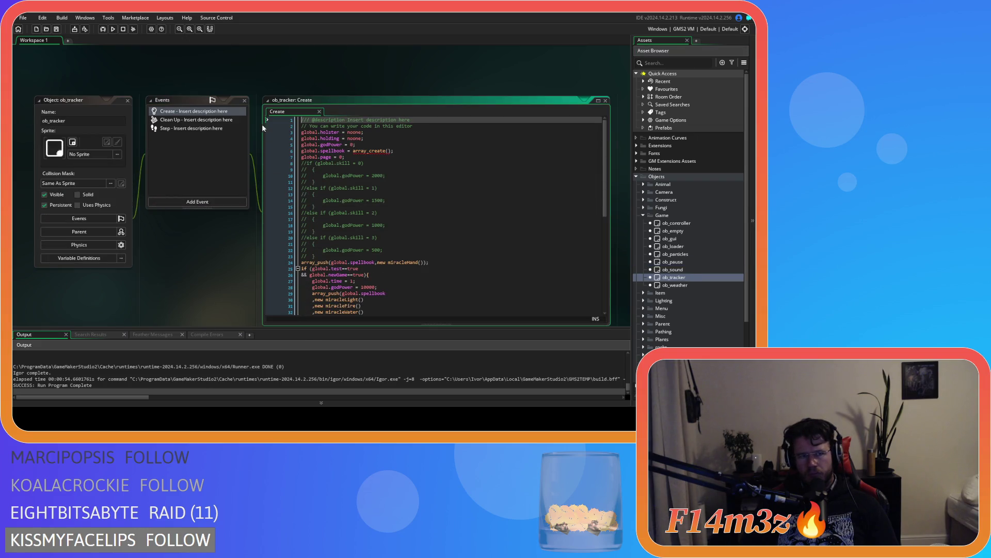
left_click(207, 119)
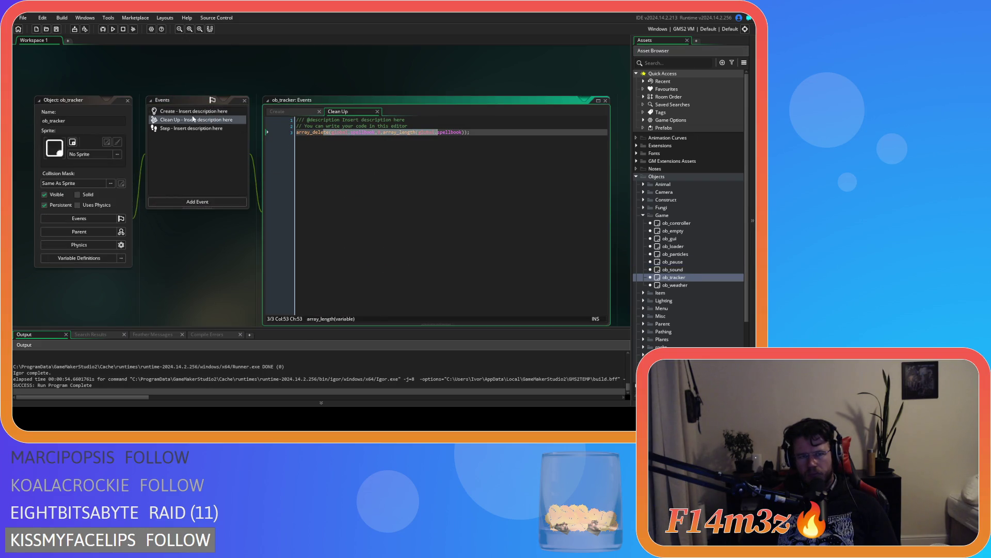
left_click(127, 100)
double_click(662, 286)
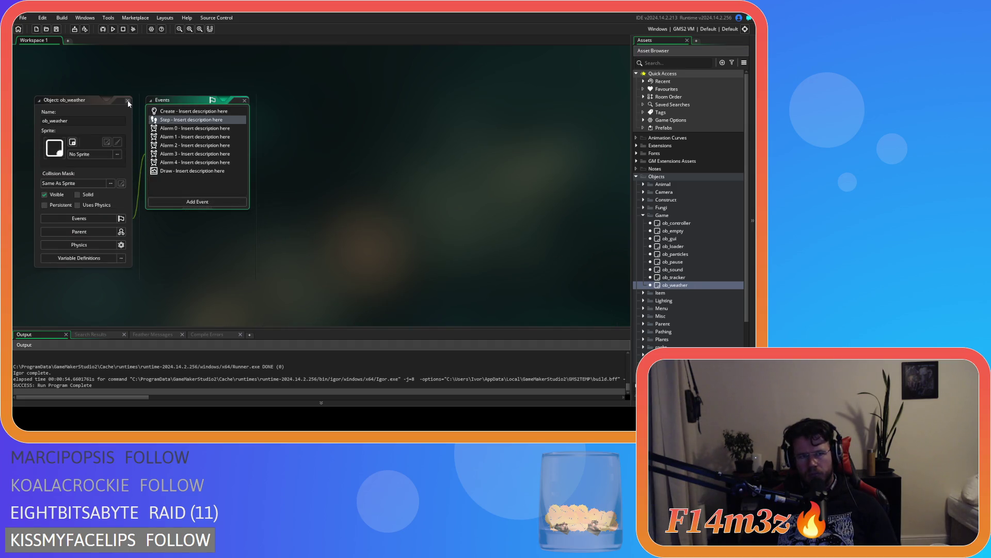
left_click(129, 101)
Review ob_lighting's Clean Up code freeing surf01 and surf02, then close all editors
left_click(643, 214)
left_click(643, 224)
left_click(643, 223)
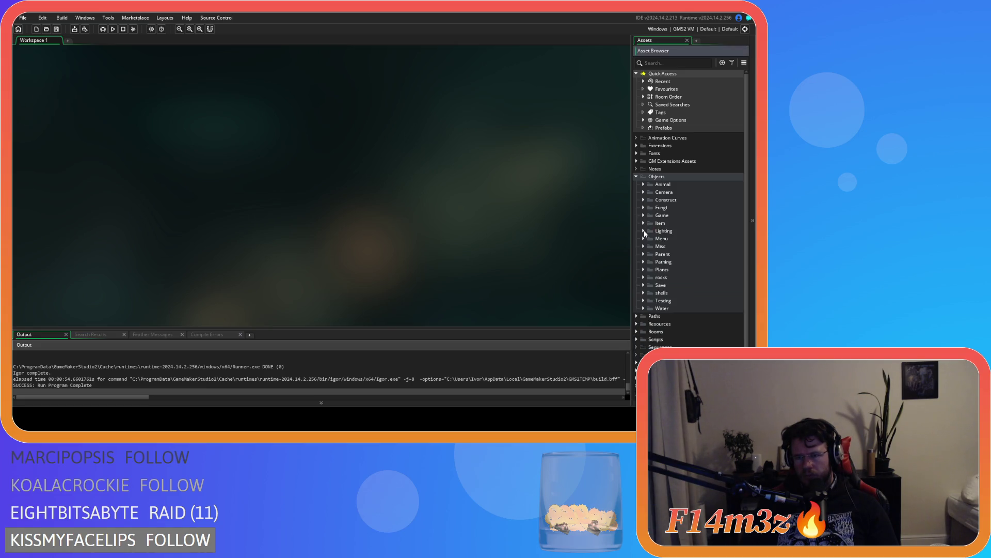
left_click(644, 231)
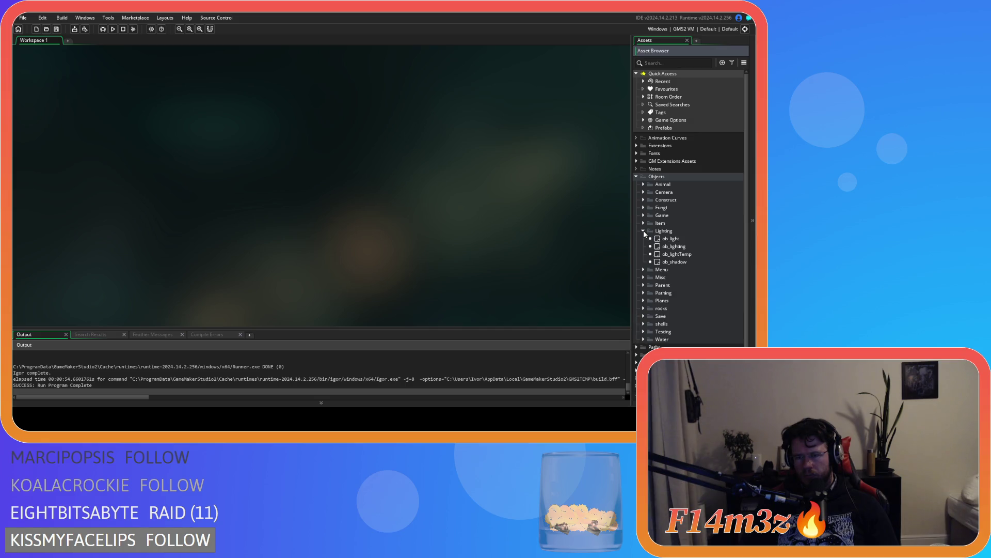
double_click(681, 248)
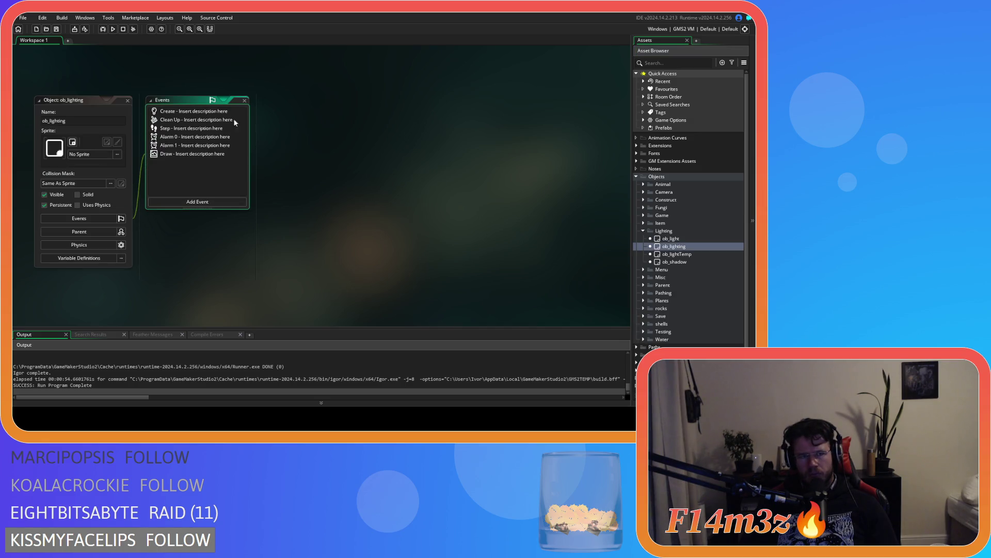
left_click(207, 120)
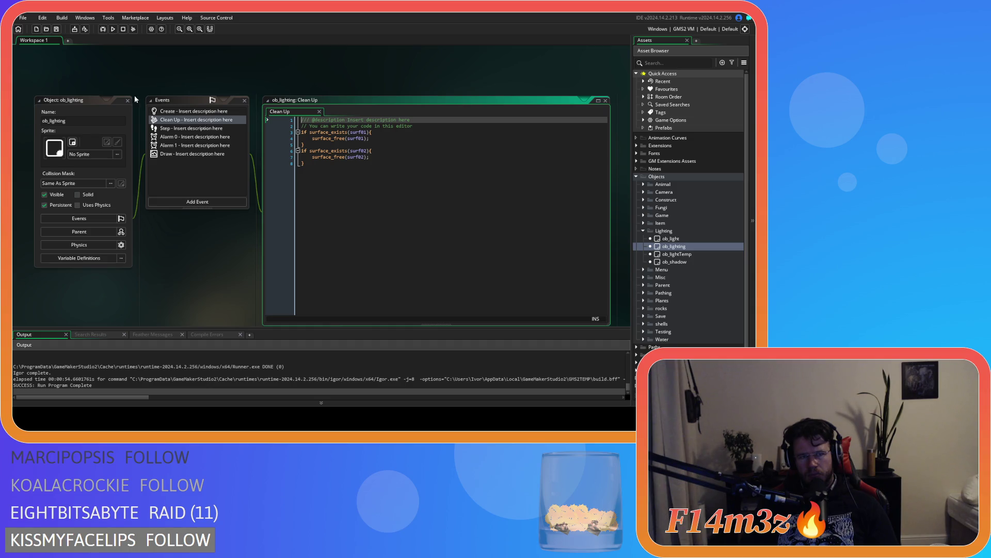
key("ctrl+shift+w")
Collapse the Lighting folder and expand the Menu objects folder
left_click(643, 231)
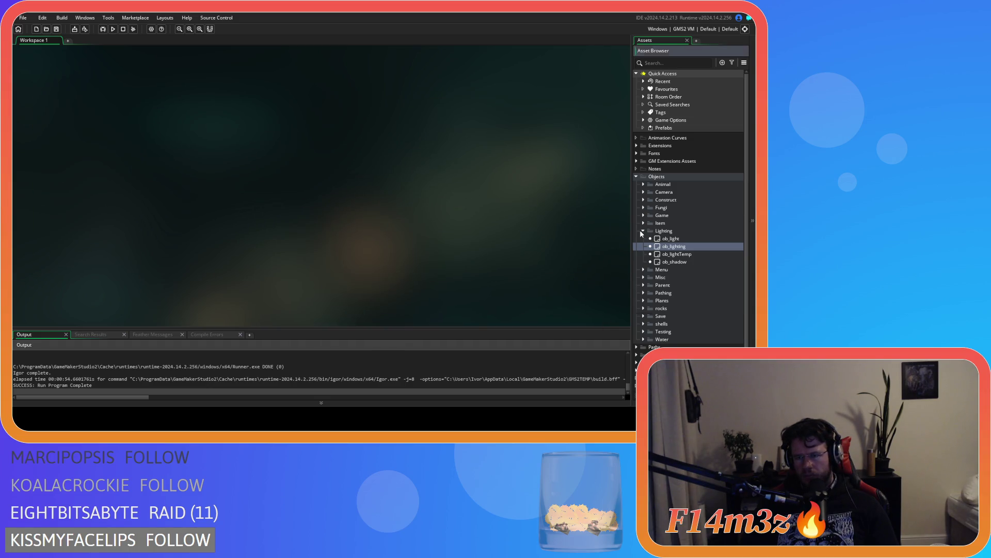
left_click(642, 232)
left_click(643, 231)
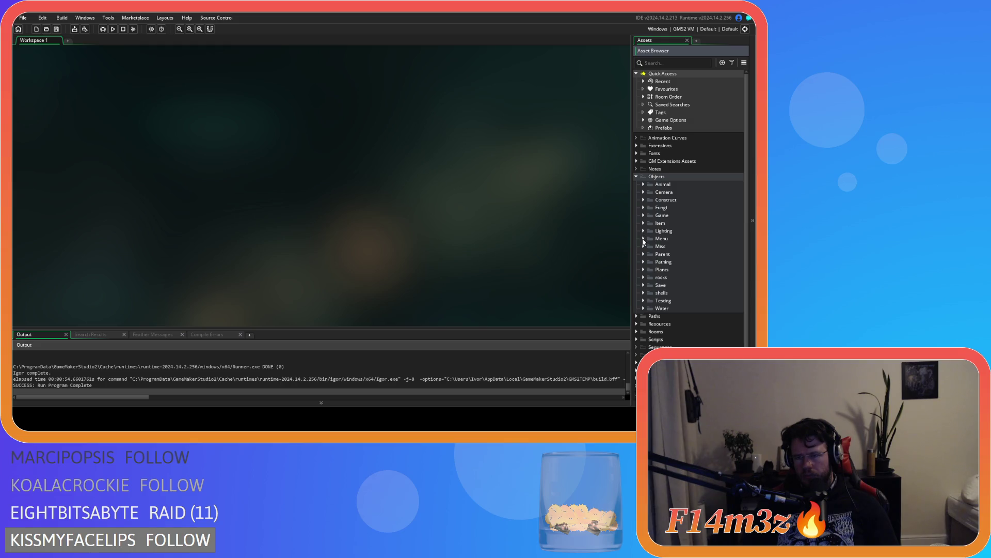
left_click(643, 238)
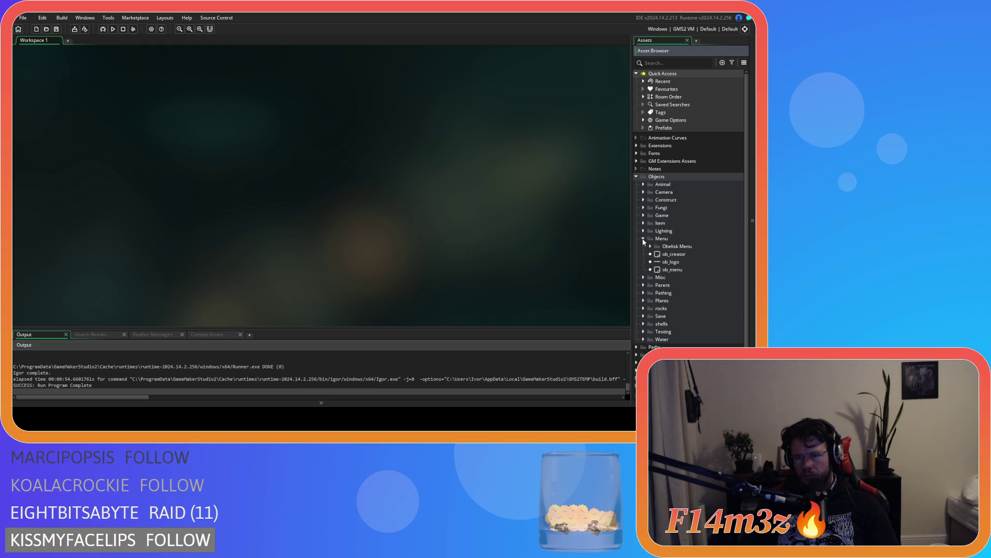
Show ob_menu's Clean Up code and look at the line 3 disconnect call
double_click(666, 270)
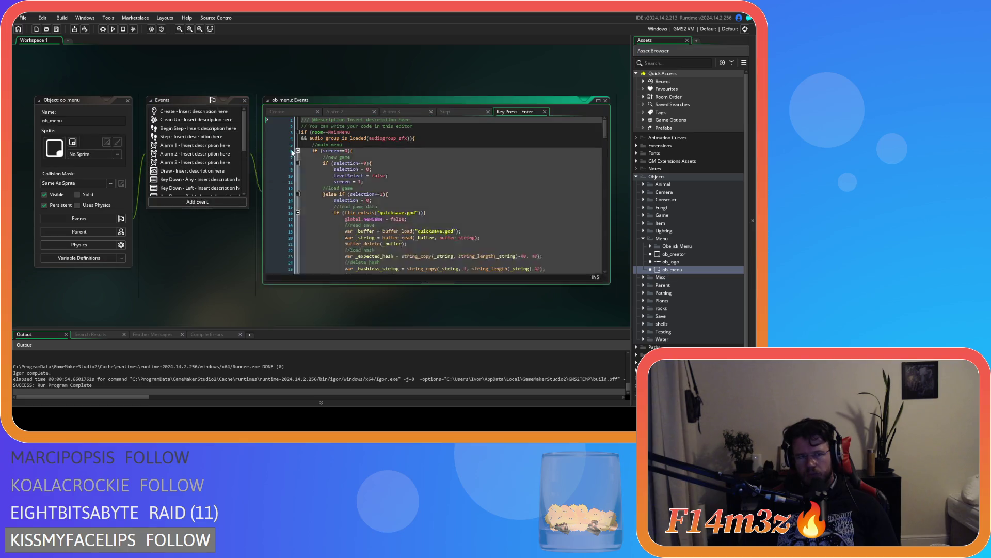
left_click(177, 121)
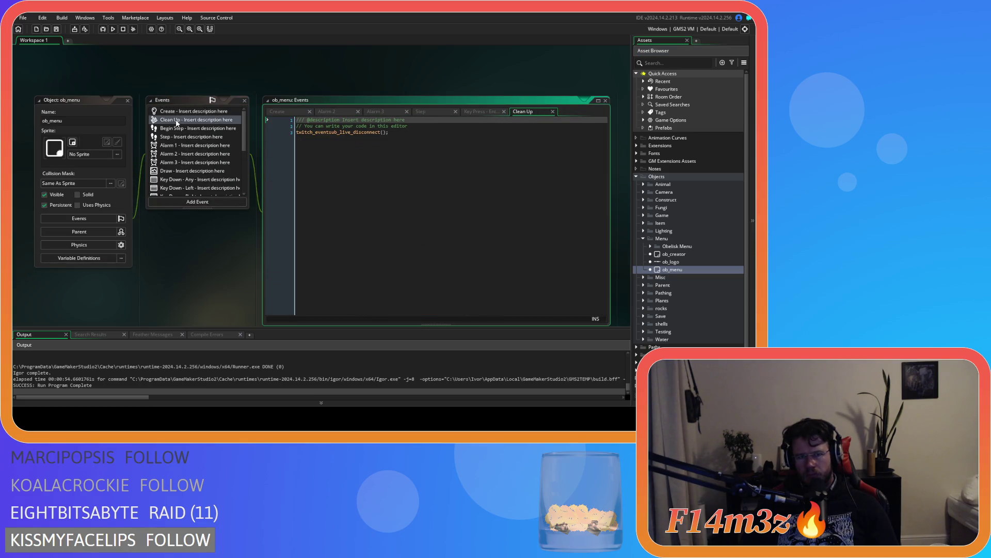
left_click_drag(328, 161, 432, 178)
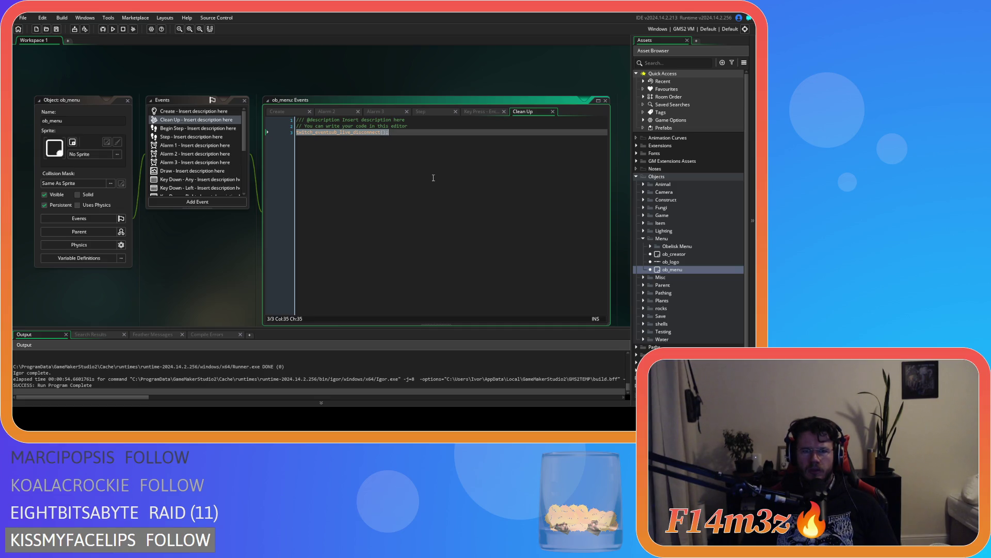
left_click(433, 178)
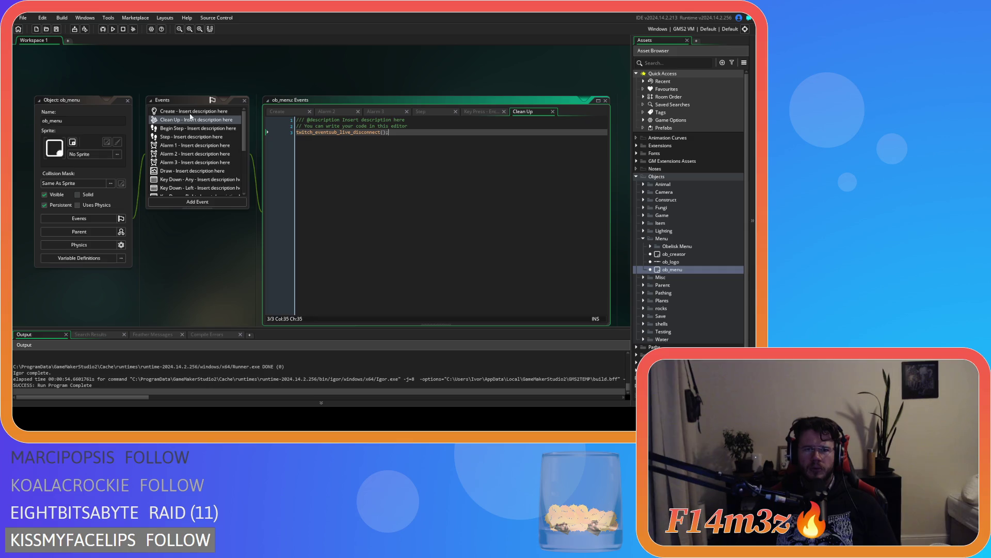
Put a breakpoint on line 3's disconnect call and launch the game in debug mode
left_click(100, 32)
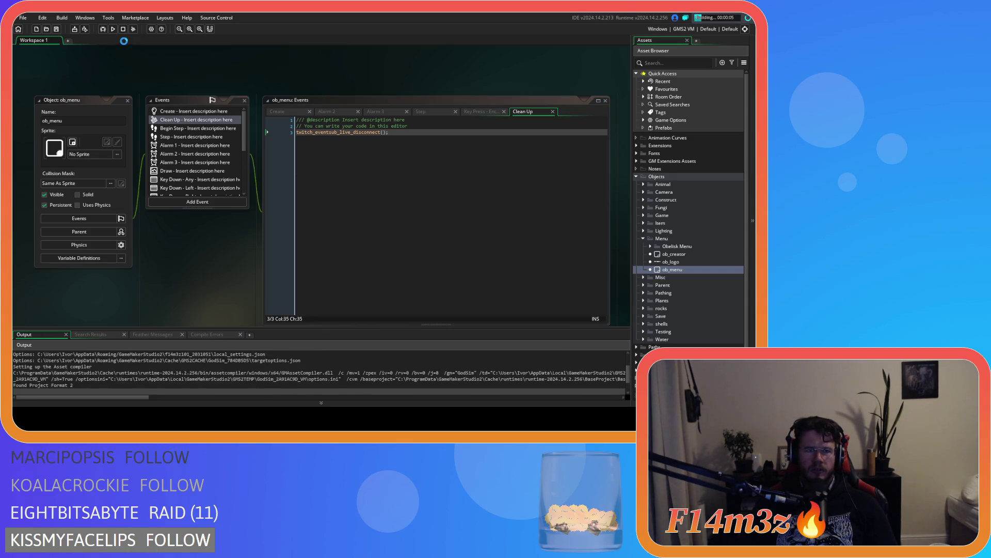
left_click(123, 29)
left_click(282, 132)
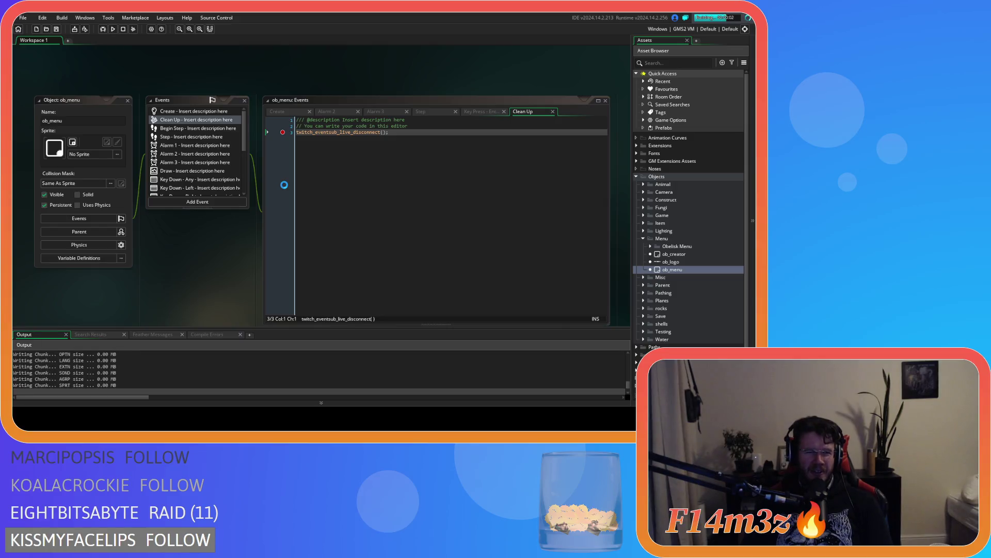
key("F6")
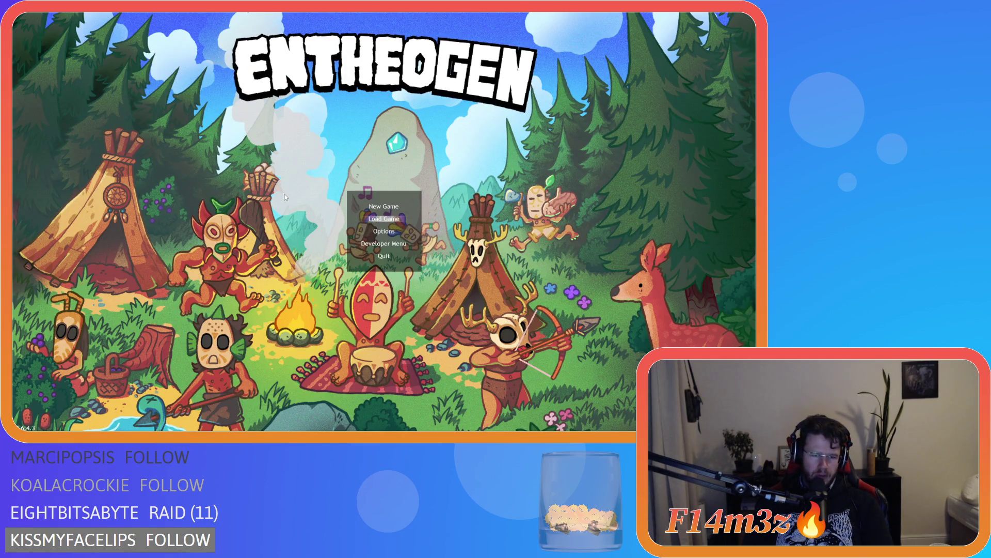
Load the saved game and quit to the title twice, then exit to hit the breakpoint
key("Return")
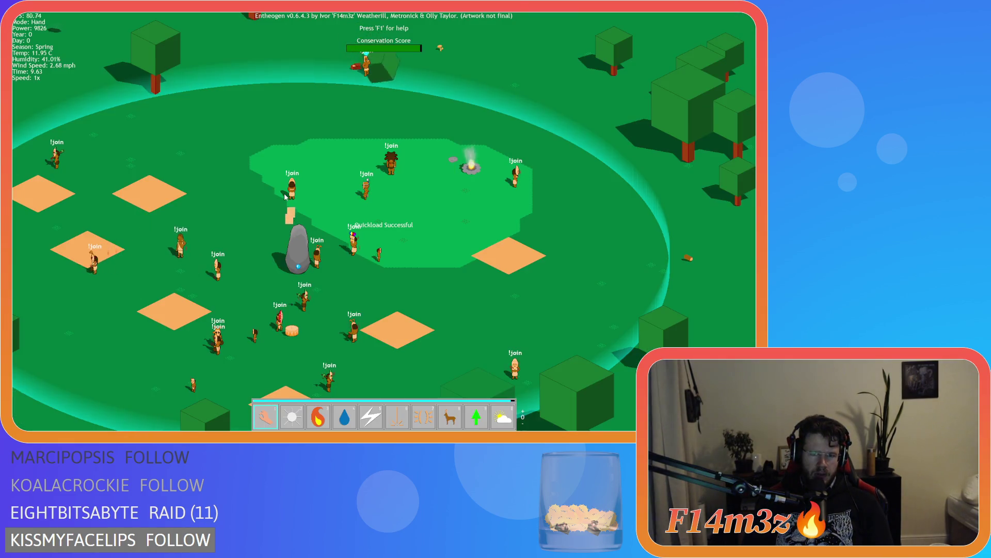
key("Escape")
key("y")
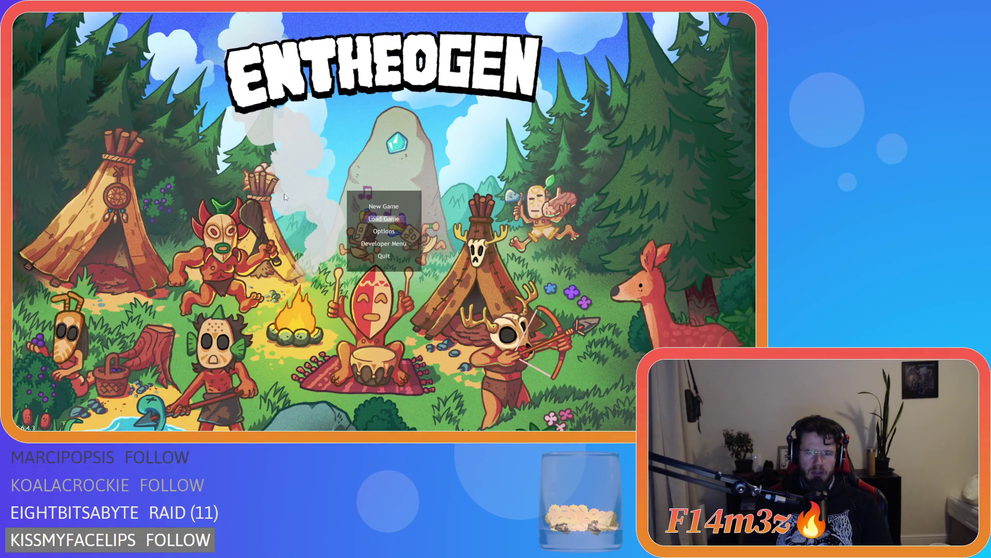
key("Return")
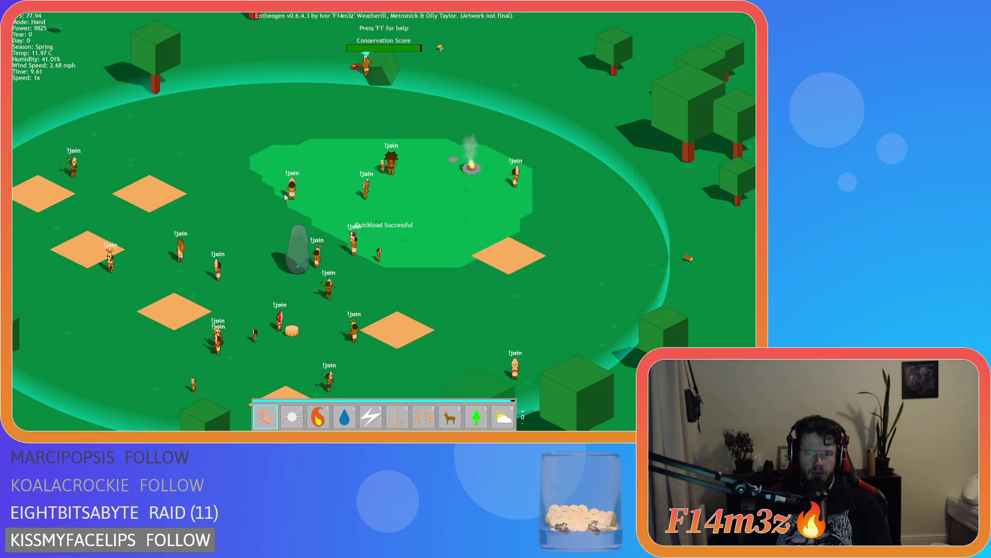
key("Escape")
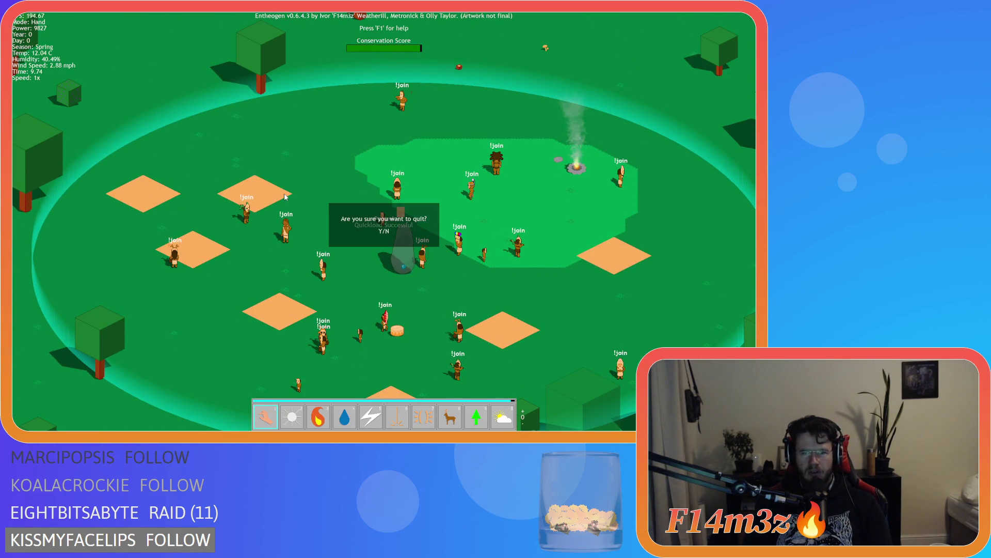
key("y")
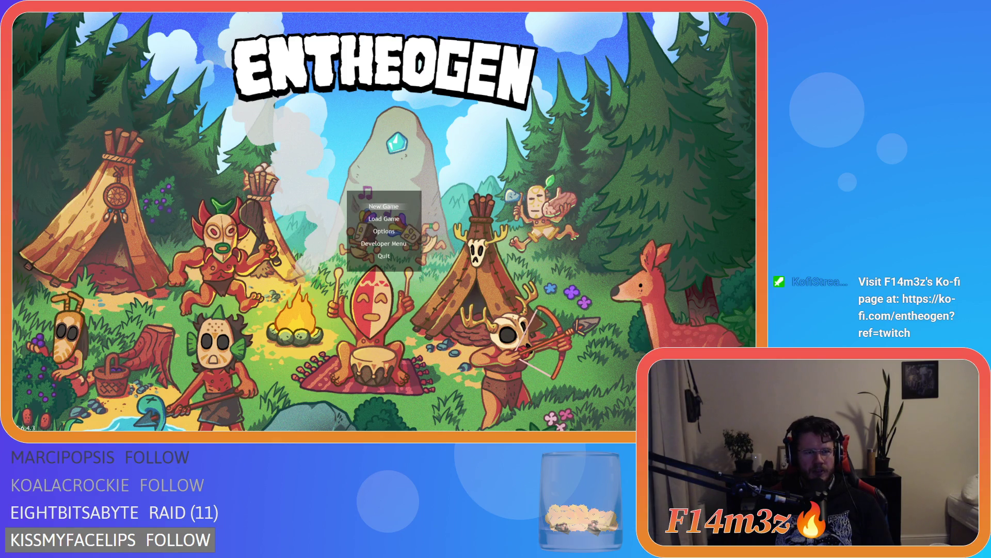
key("Escape")
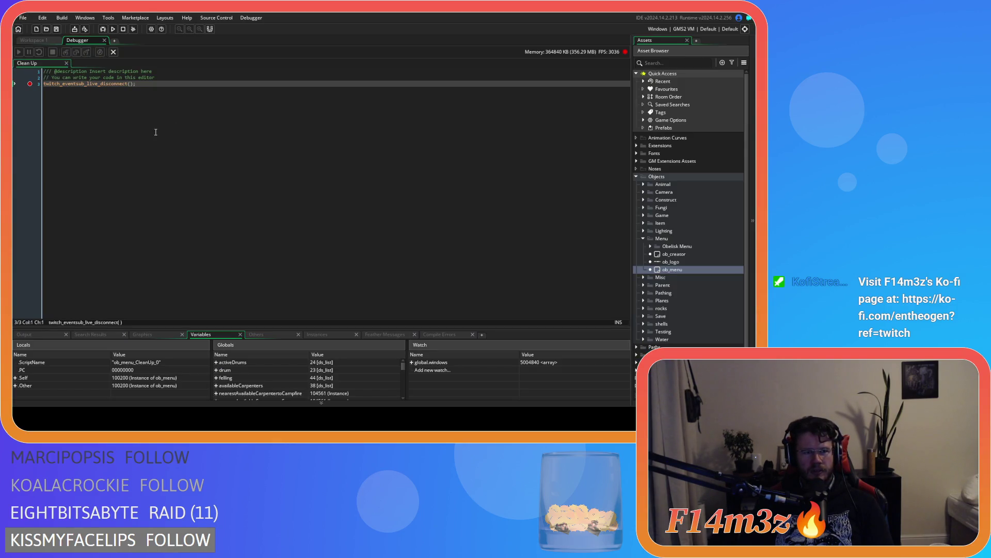
Leave the debugger and jump from line 3 to the gmttvRewards script with F12
left_click(104, 40)
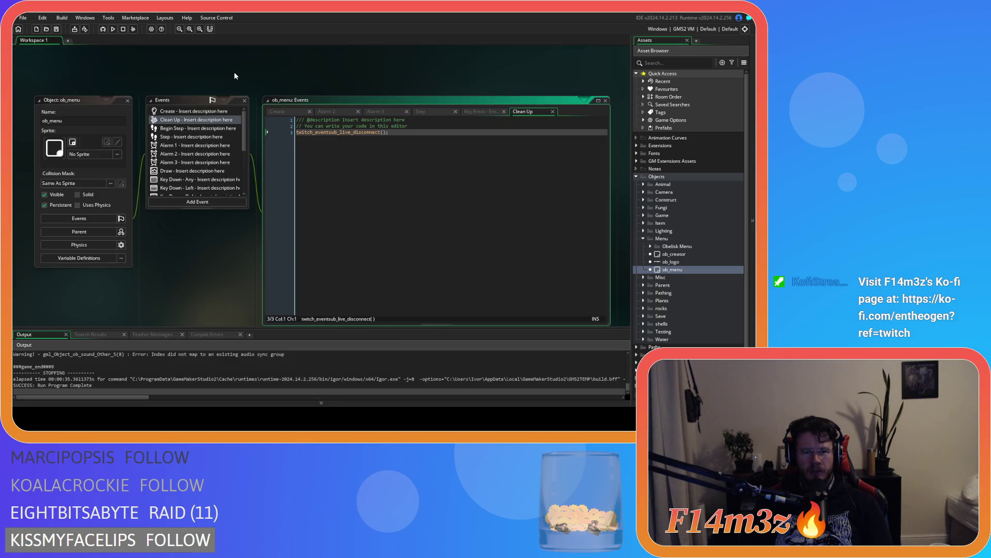
left_click(364, 178)
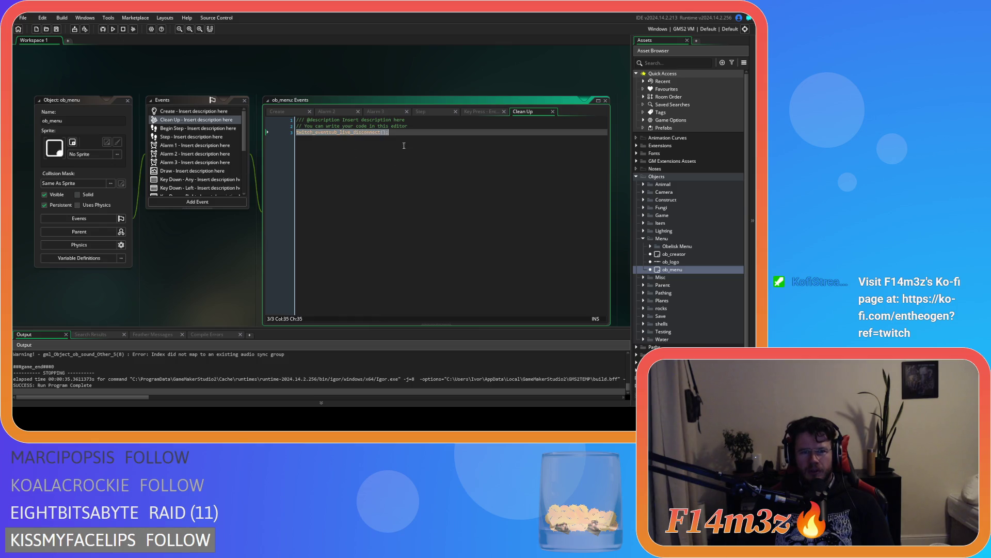
key("F12")
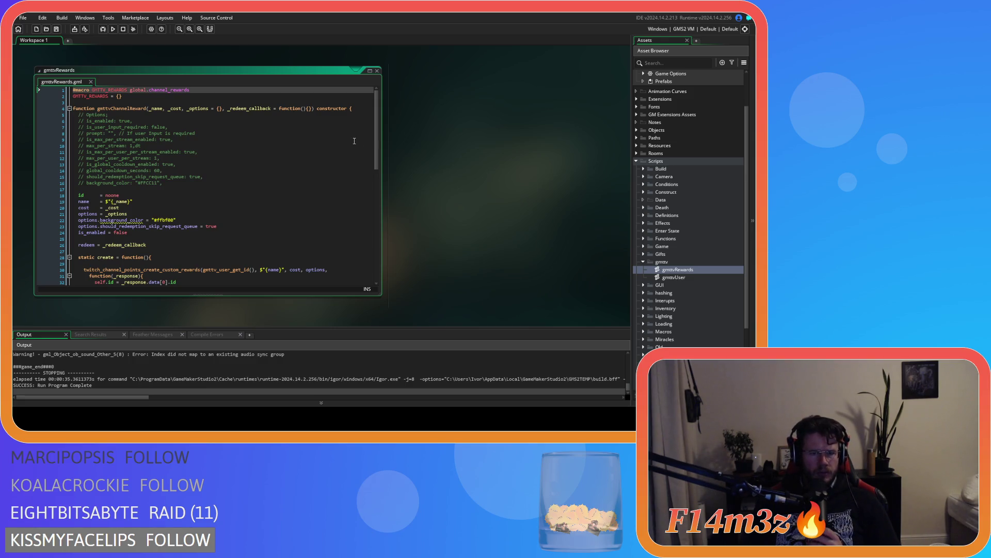
Scroll through the gmttvRewards script to its end
scroll(354, 141, "down", 7)
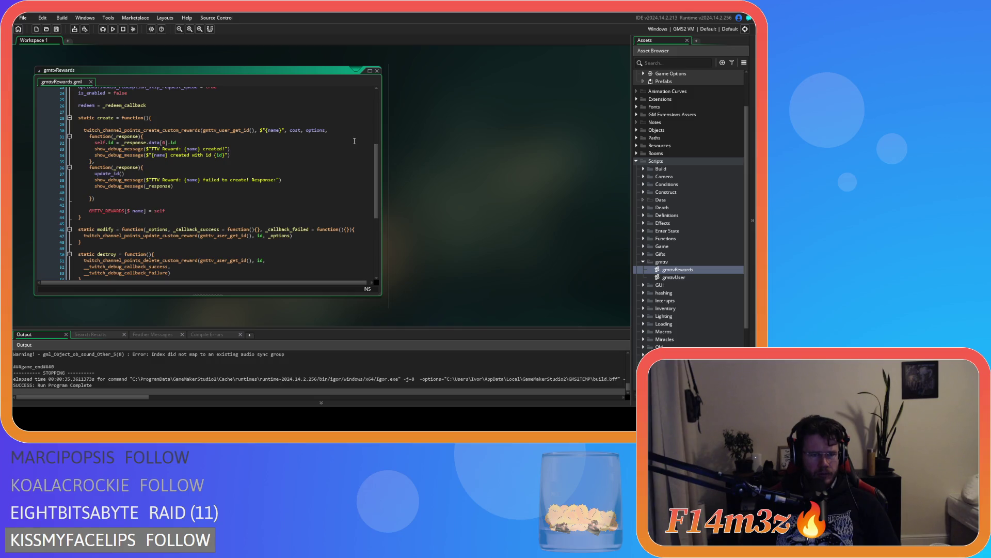
scroll(354, 141, "down", 3)
scroll(354, 141, "down", 3)
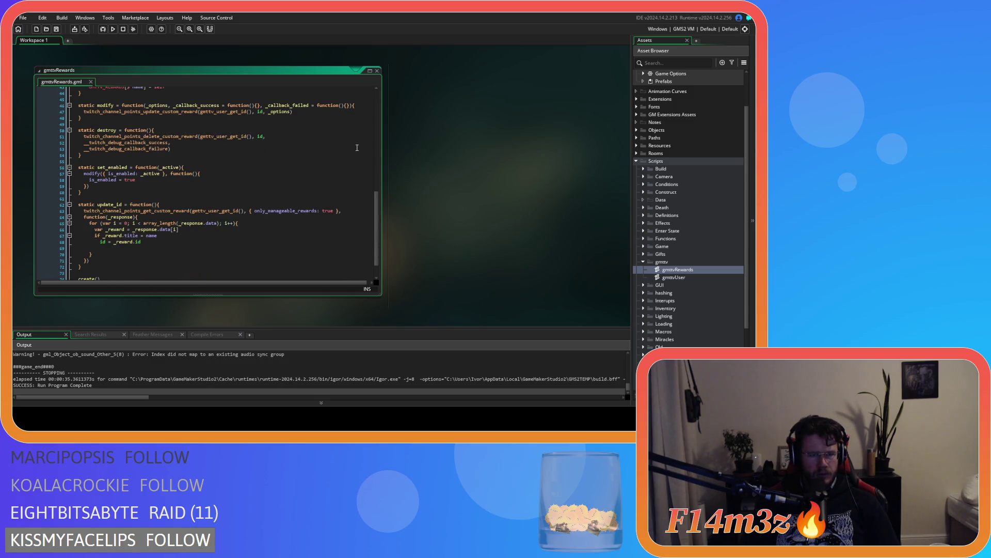
scroll(357, 148, "down", 3)
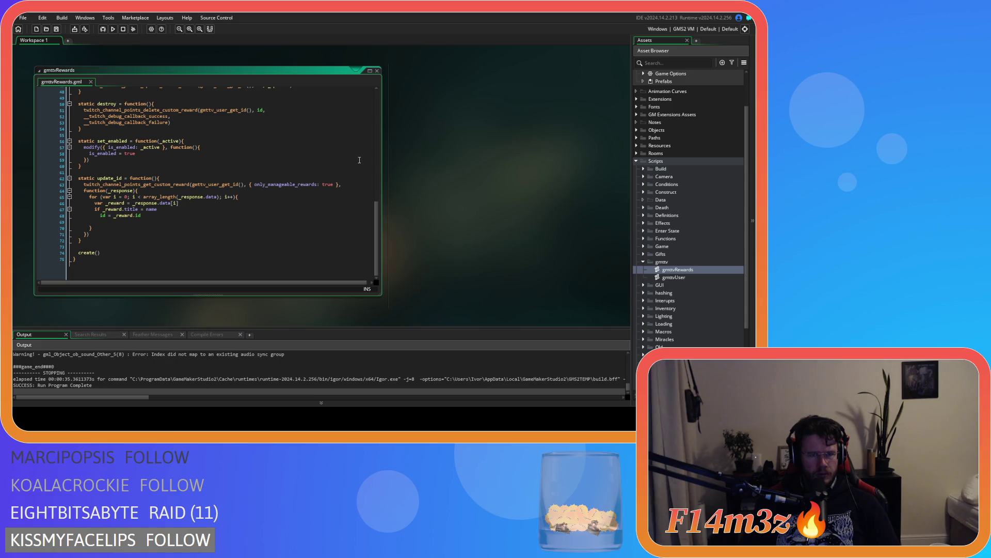
left_click_drag(377, 238, 359, 105)
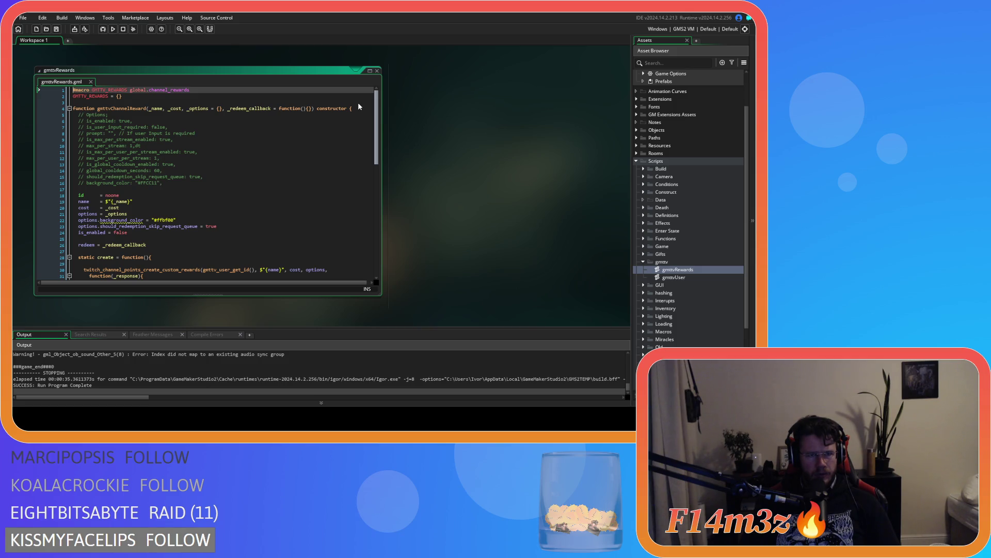
scroll(358, 122, "down", 3)
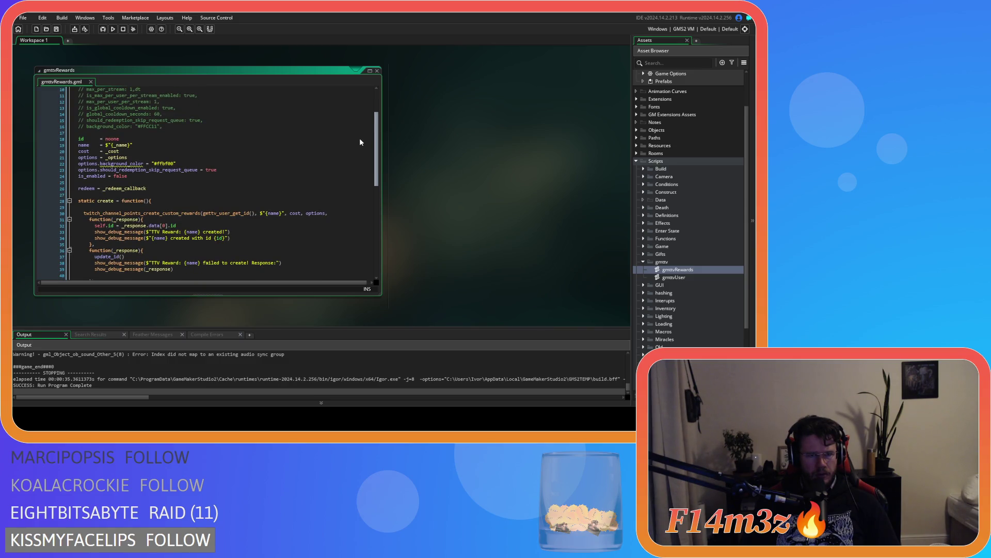
scroll(360, 142, "down", 3)
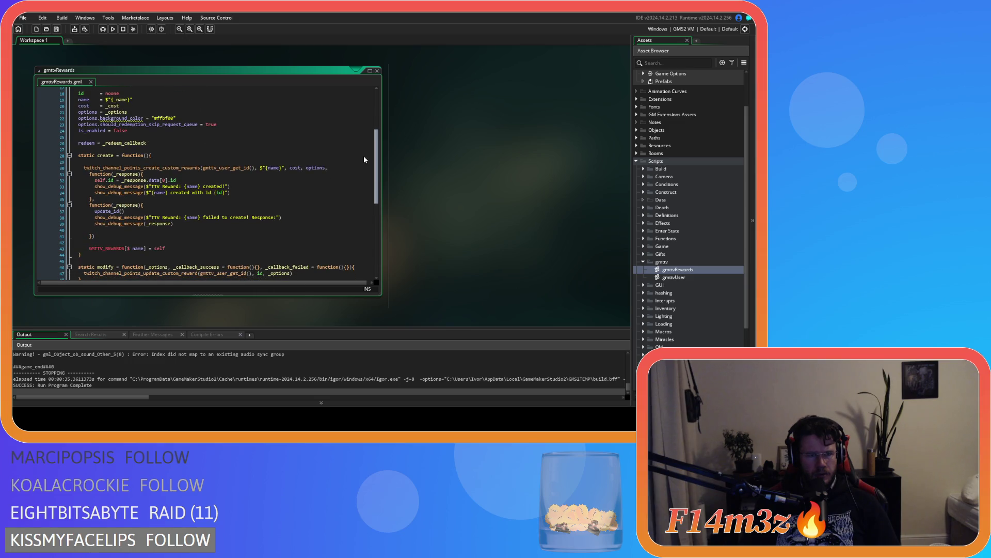
scroll(363, 159, "down", 6)
scroll(356, 170, "up", 12)
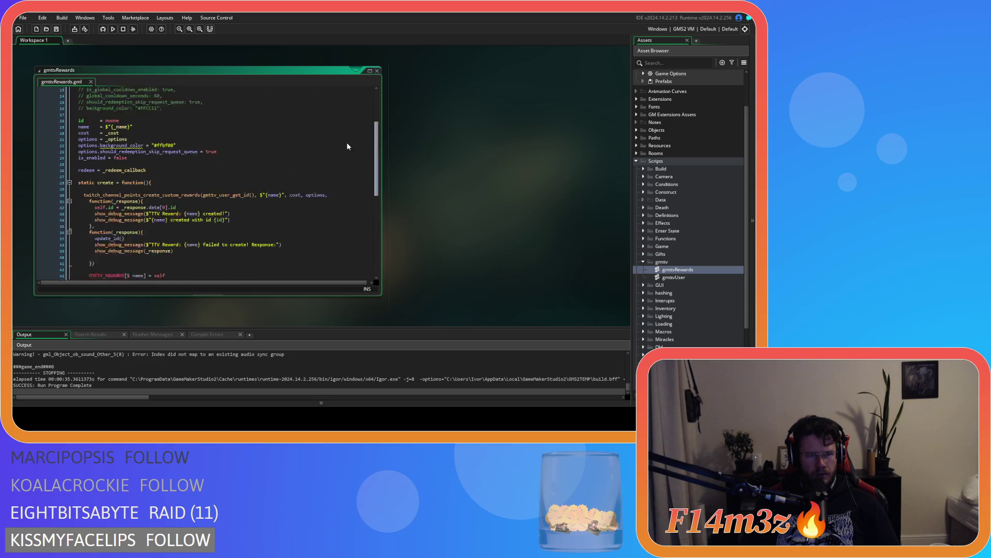
scroll(350, 120, "down", 2)
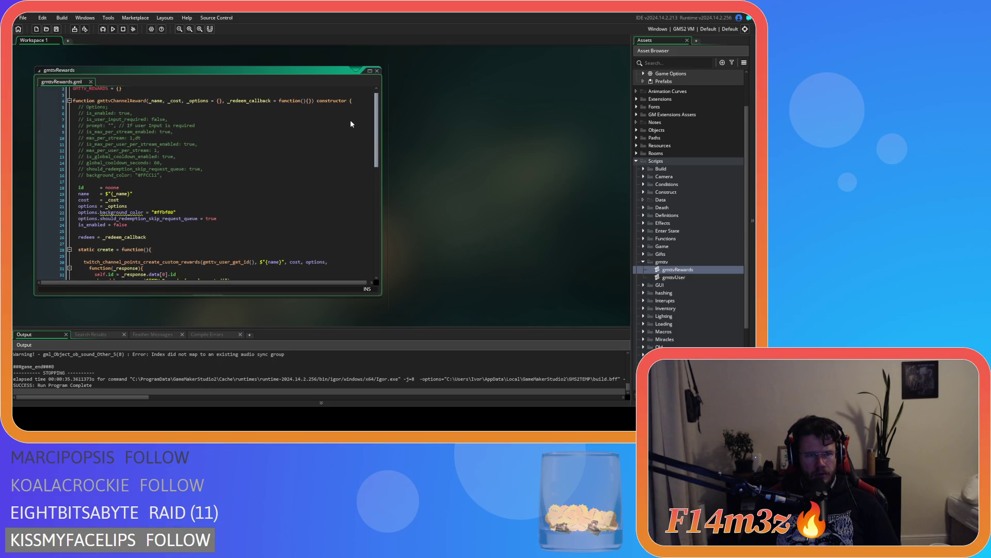
scroll(358, 154, "down", 3)
scroll(359, 159, "down", 7)
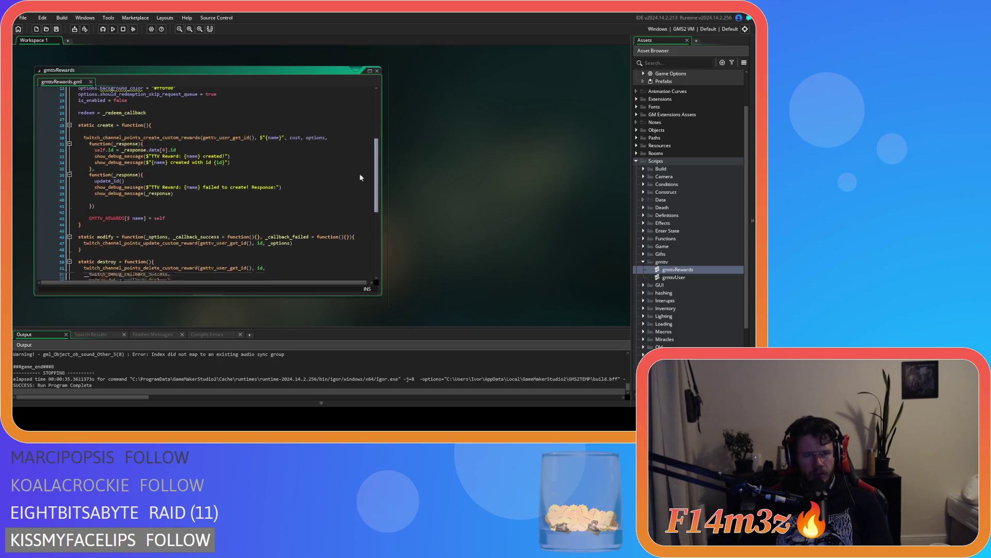
Close gmttvRewards, collapse the gmttv folder and expand the GUI scripts folder
left_click(377, 70)
left_click(676, 278)
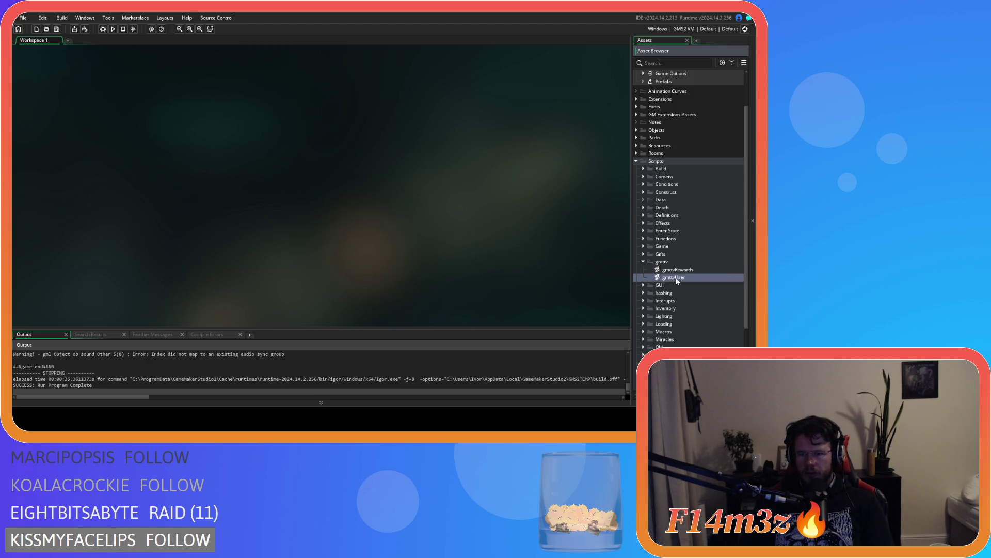
left_click(645, 262)
left_click(644, 269)
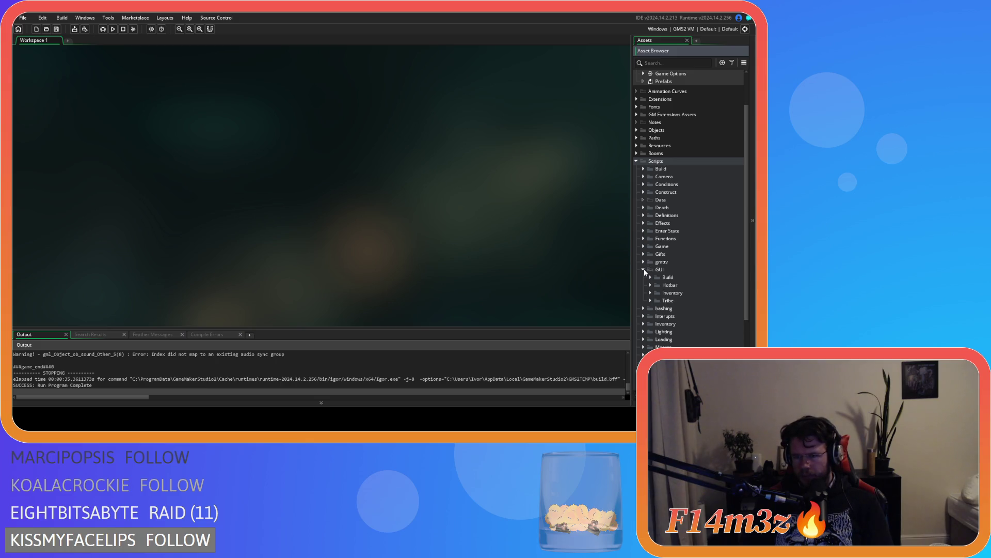
left_click(644, 269)
scroll(644, 282, "down", 1)
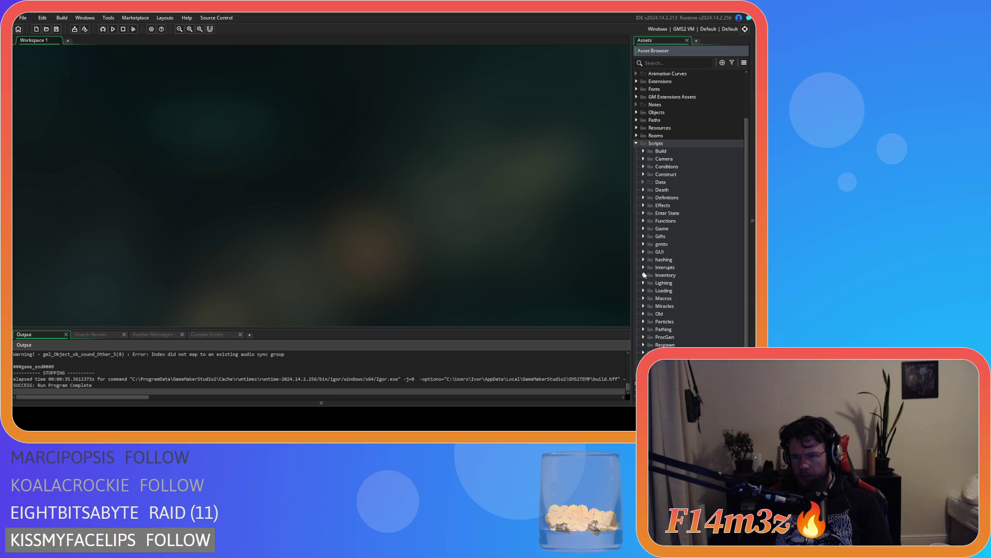
scroll(645, 271, "down", 1)
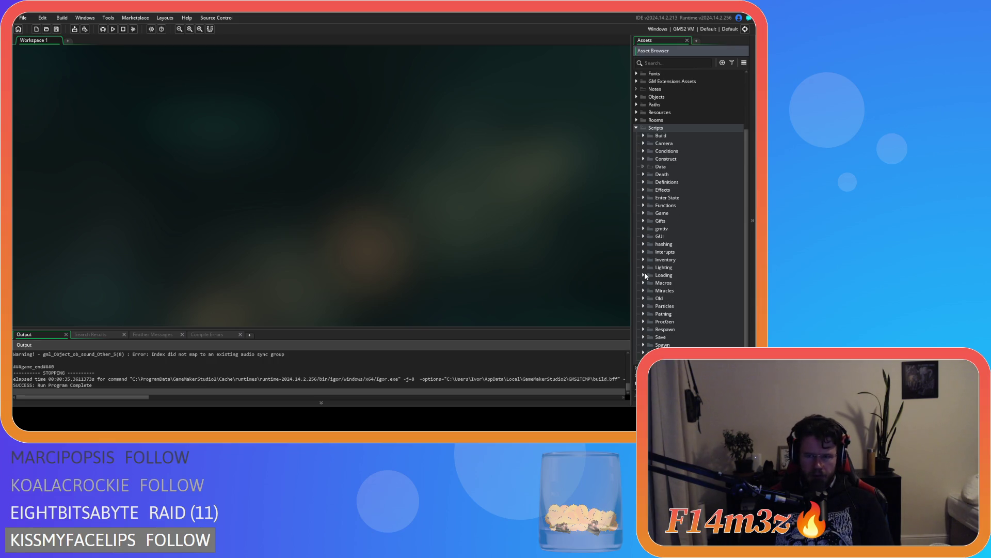
left_click(643, 274)
left_click(643, 275)
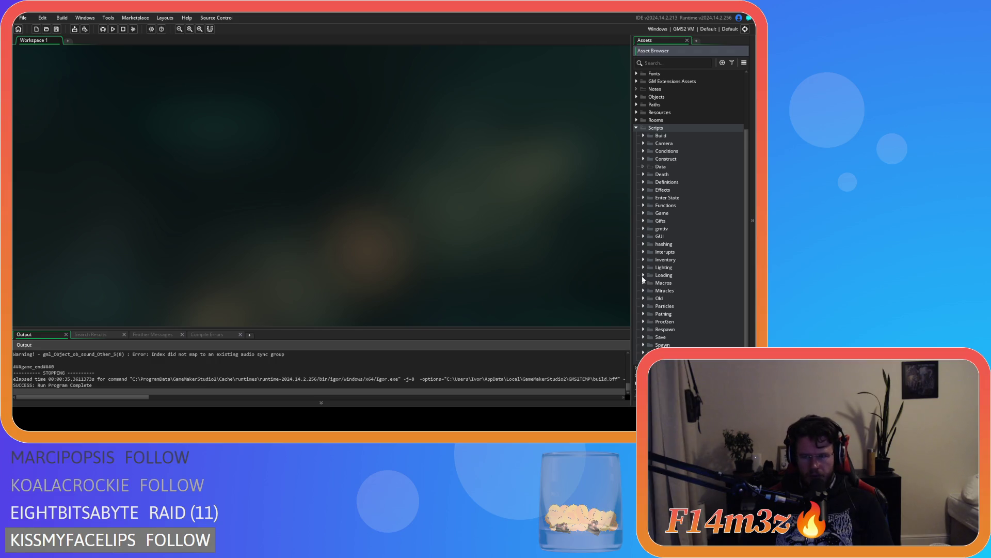
scroll(643, 279, "down", 1)
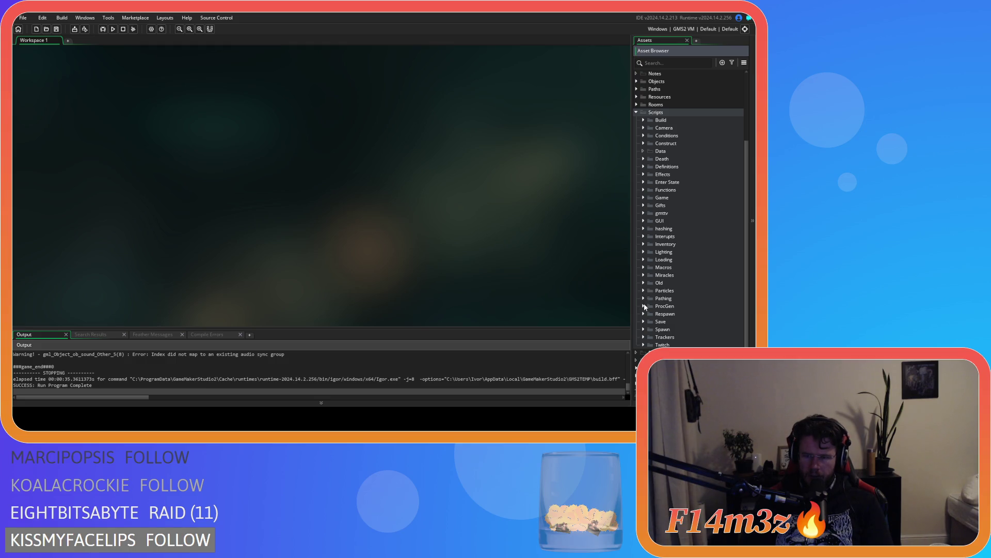
left_click(643, 321)
left_click(643, 321)
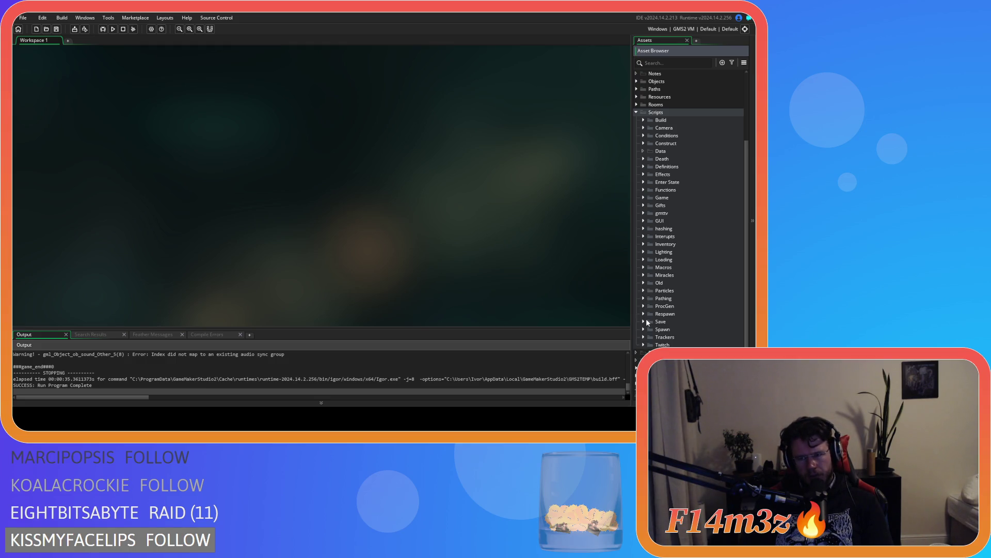
scroll(645, 317, "down", 1)
left_click(644, 321)
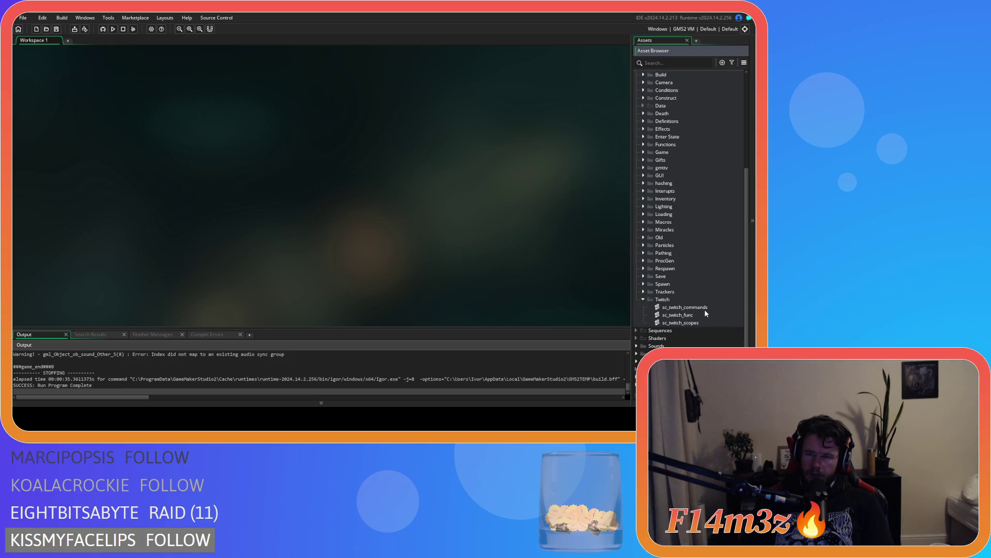
double_click(705, 316)
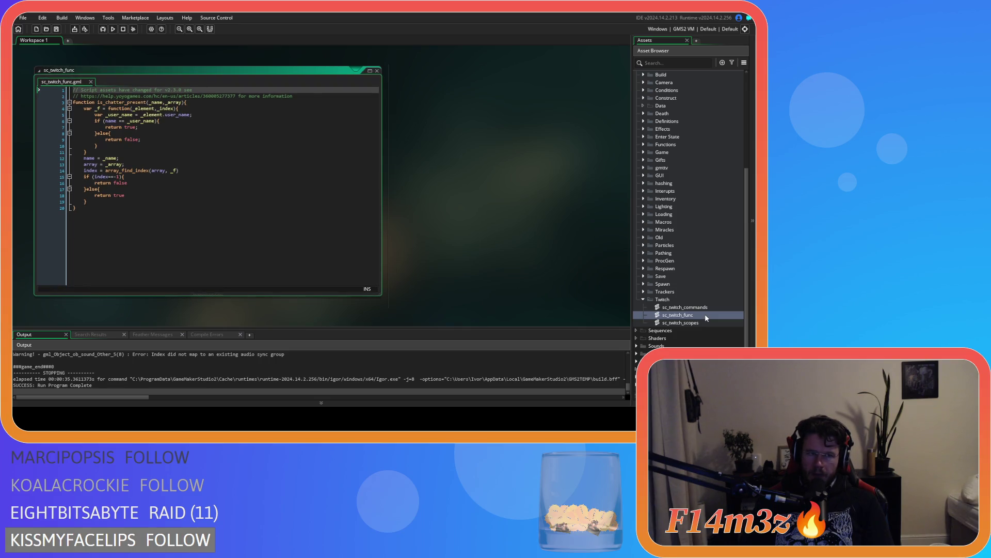
left_click(377, 71)
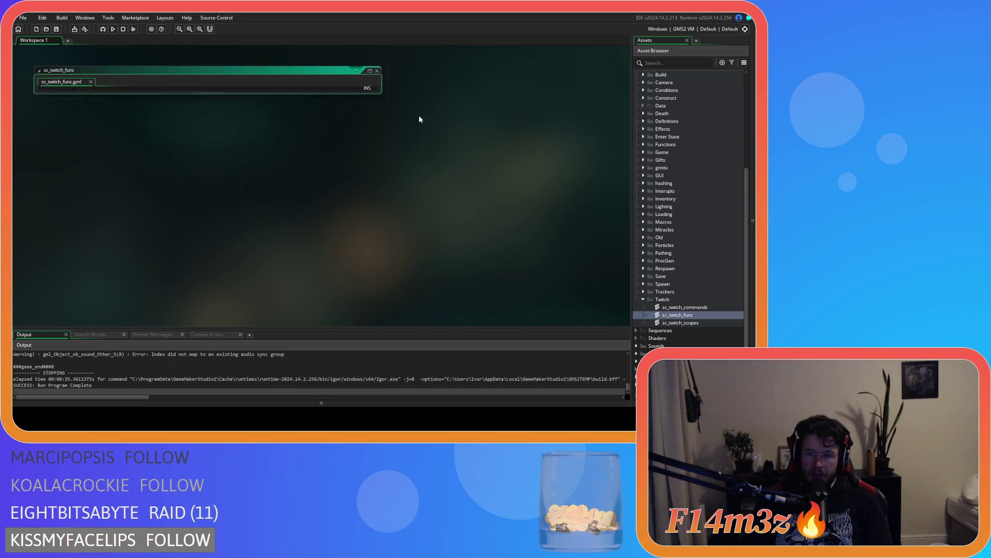
double_click(682, 323)
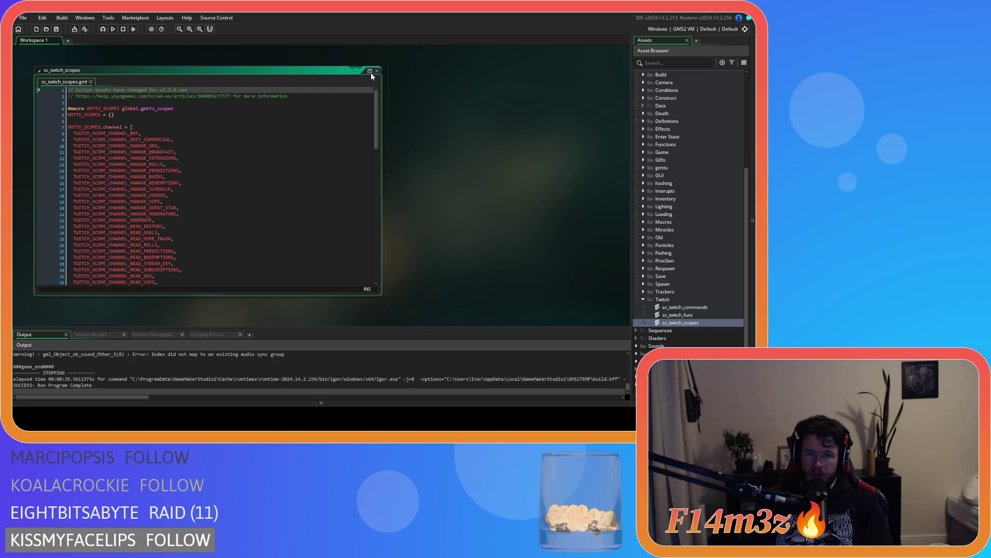
left_click(377, 71)
left_click(643, 299)
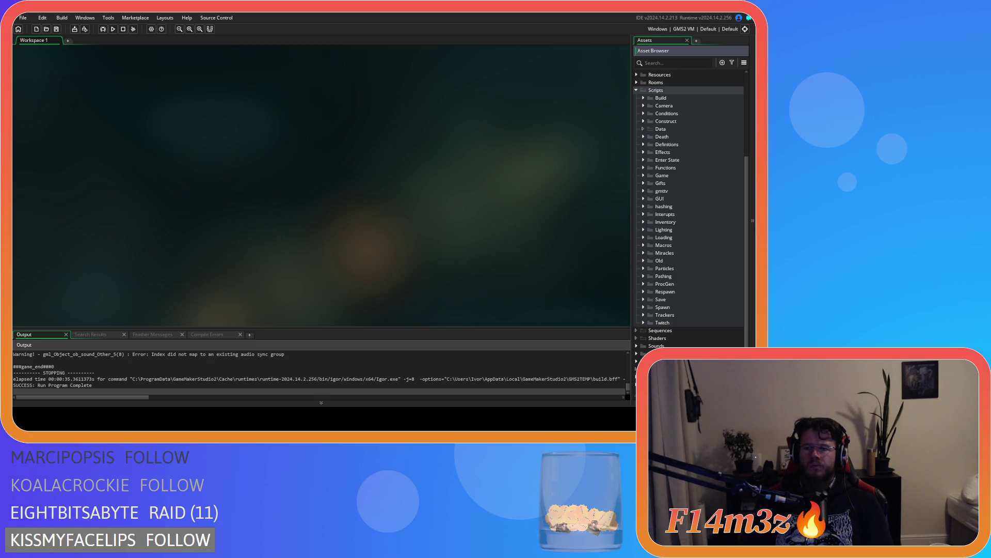
Collapse Scripts, save the project, and open ob_menu from Objects > Menu
left_click(637, 90)
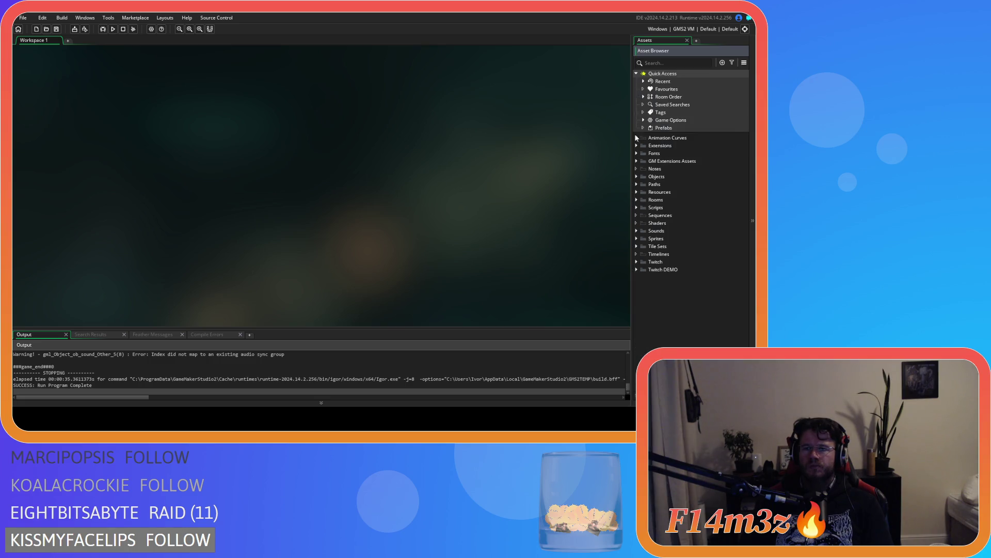
left_click(57, 30)
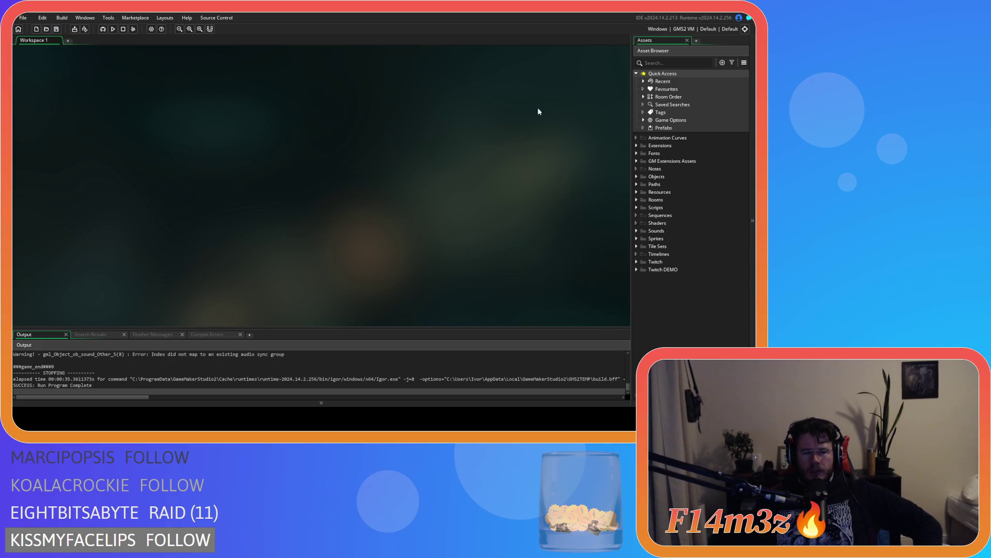
left_click(637, 176)
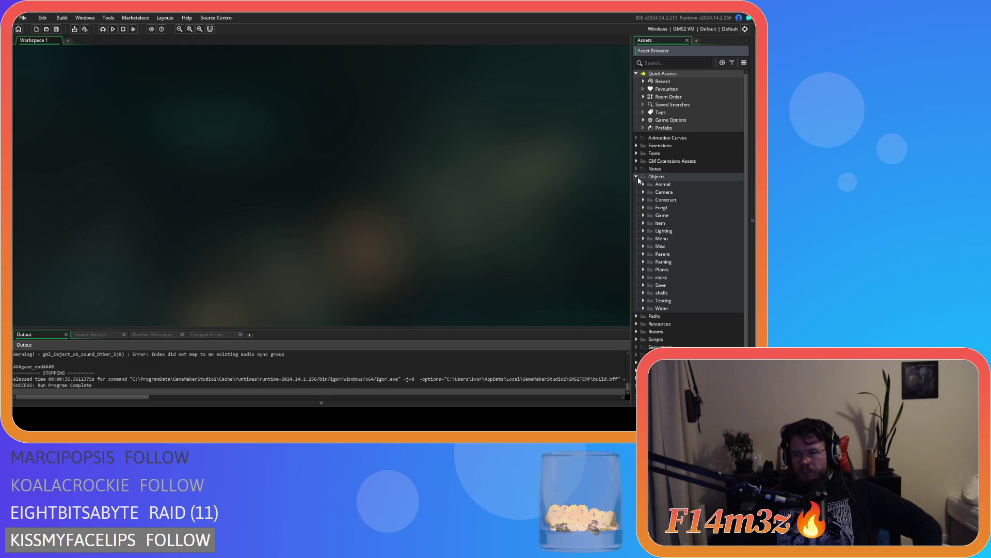
left_click(643, 216)
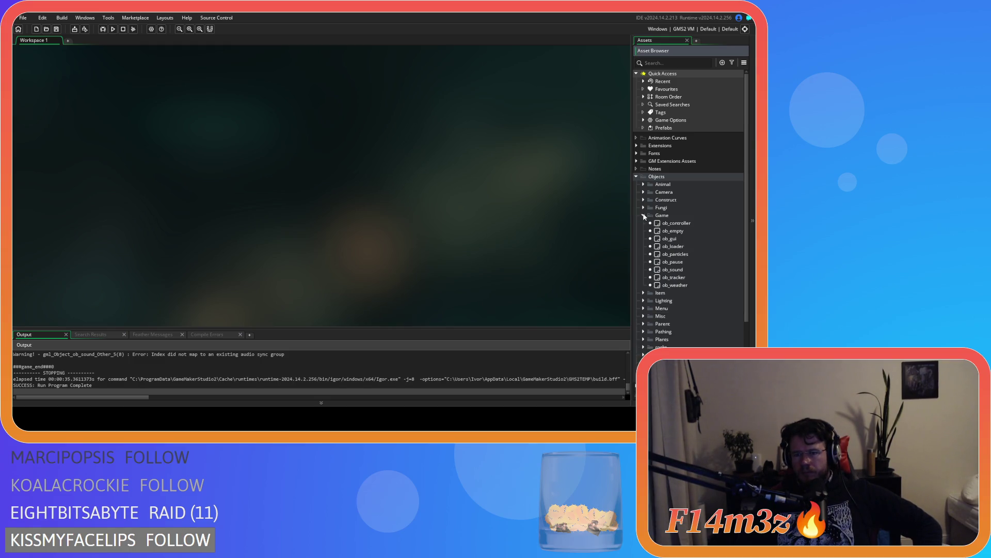
left_click(643, 216)
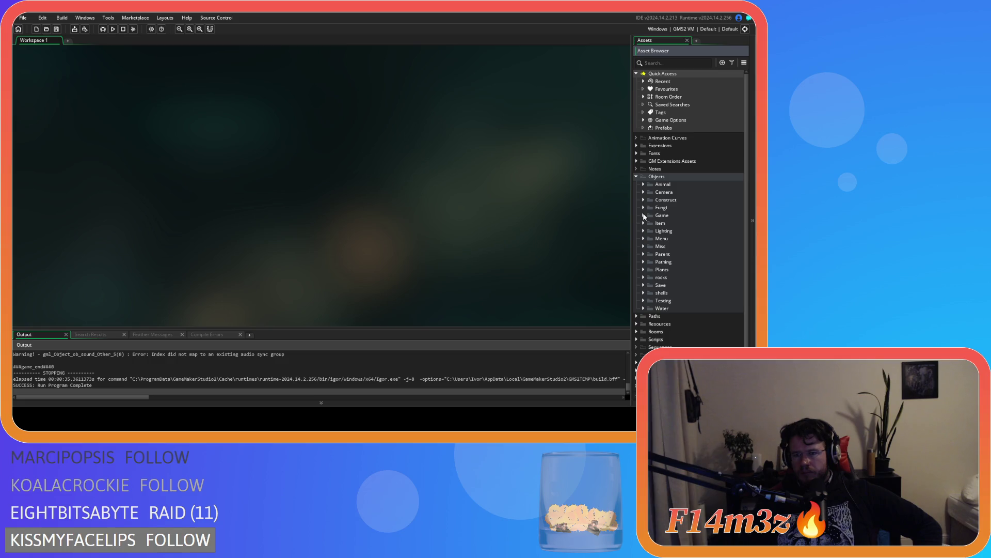
left_click(643, 238)
double_click(670, 269)
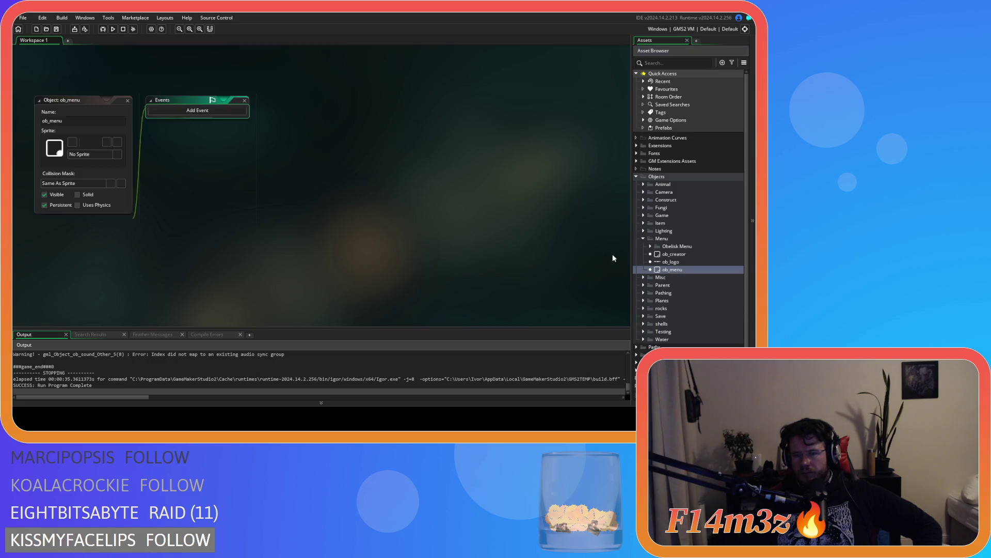
Glance at ob_menu's Alarm 3 and Alarm 2 code, then scroll through its Create event
left_click(391, 111)
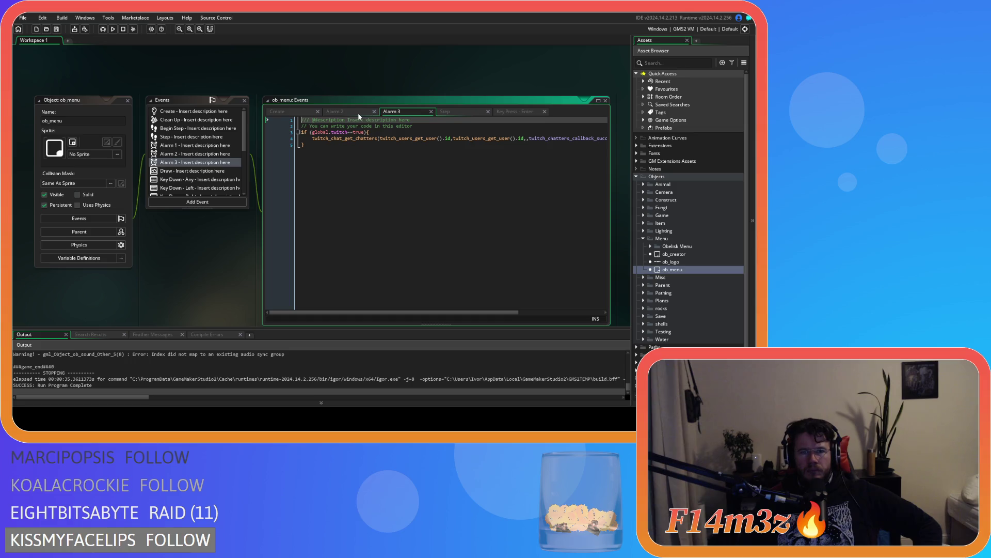
left_click(358, 112)
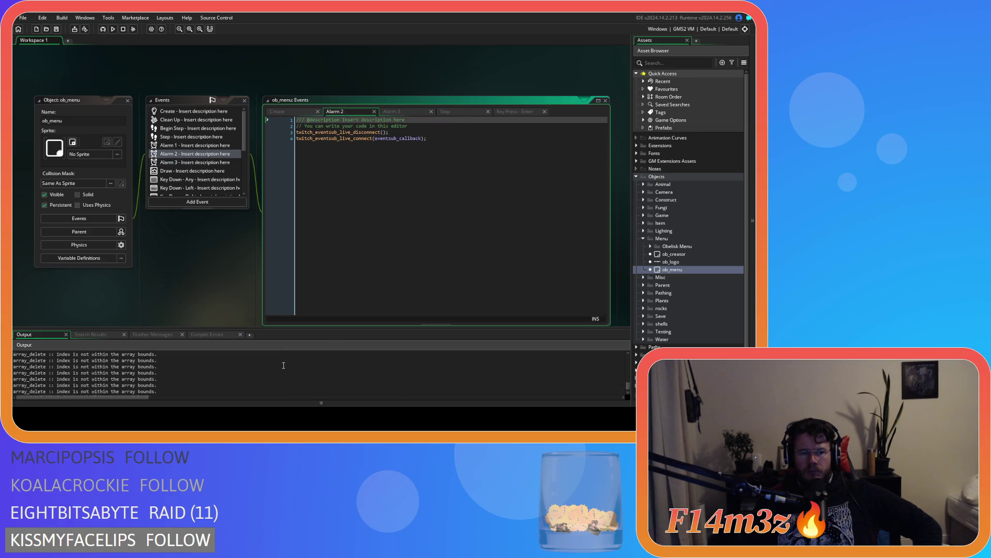
left_click(310, 110)
scroll(367, 233, "down", 20)
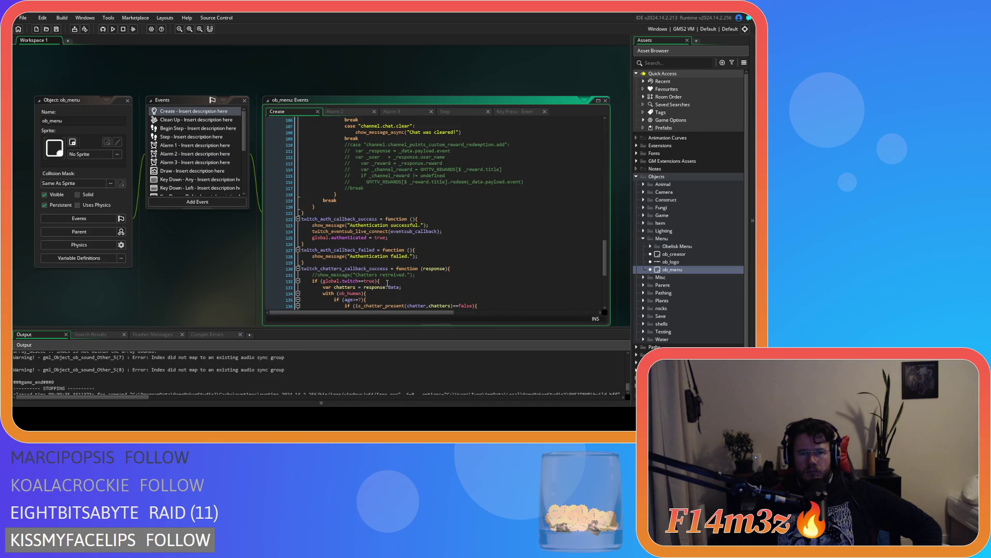
scroll(388, 283, "down", 3)
scroll(387, 283, "up", 7)
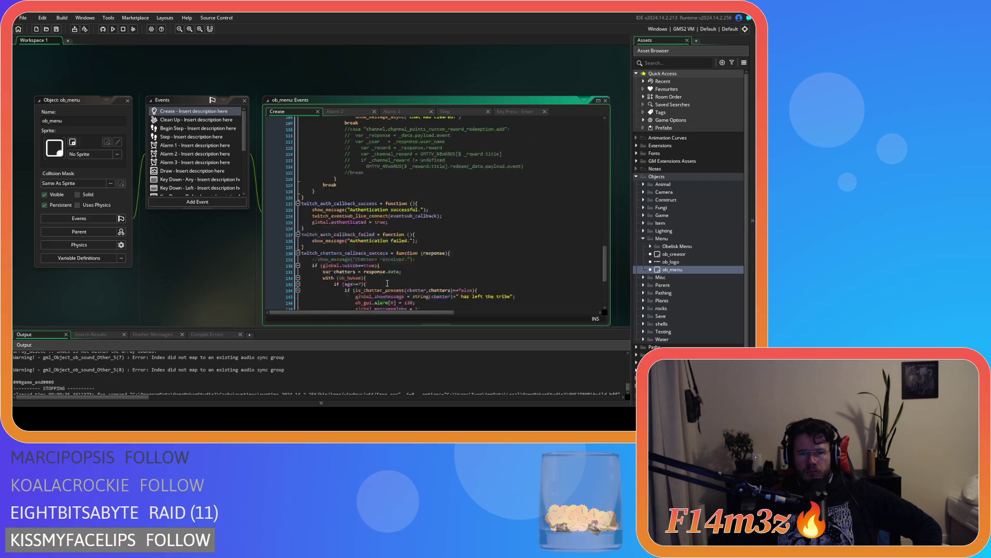
scroll(388, 283, "up", 3)
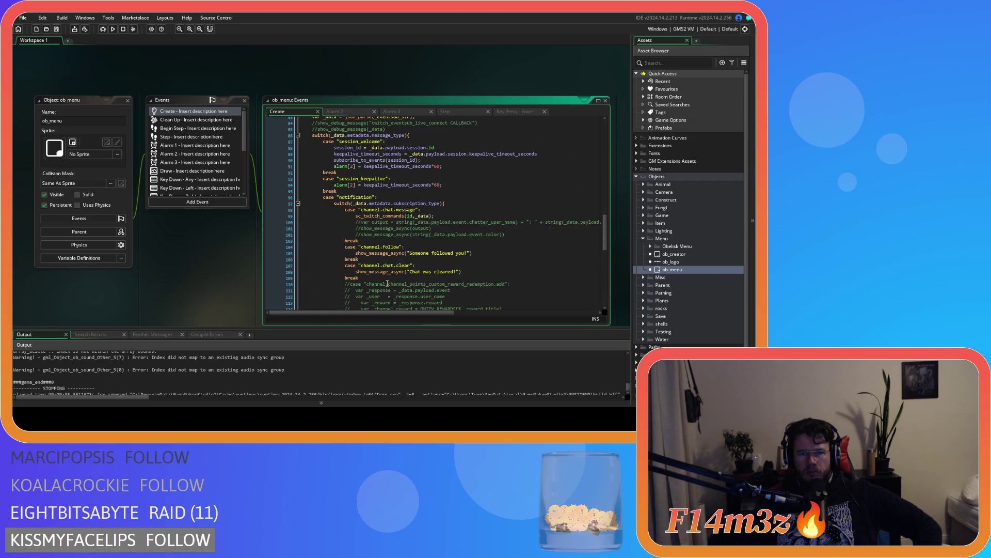
scroll(387, 283, "up", 3)
scroll(387, 283, "down", 15)
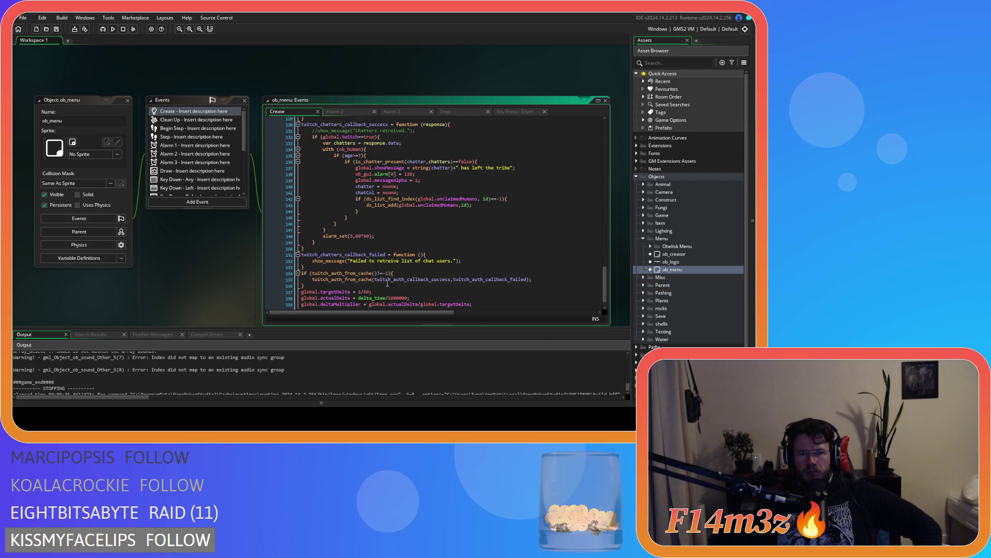
Select twitch_chatters_callback_failed in the Create code, then bring up the Alarm 3 event code
left_click(379, 254)
double_click(375, 254)
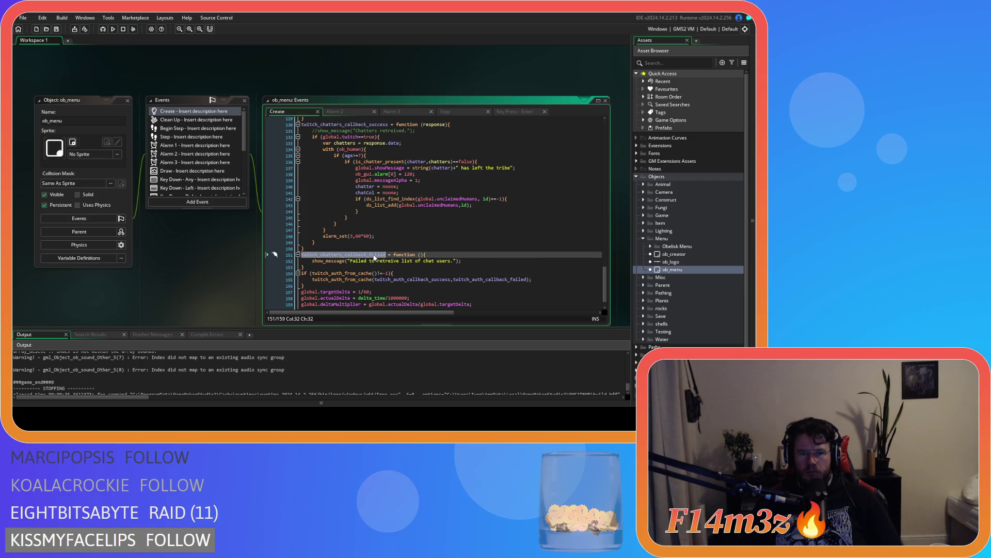
key("End")
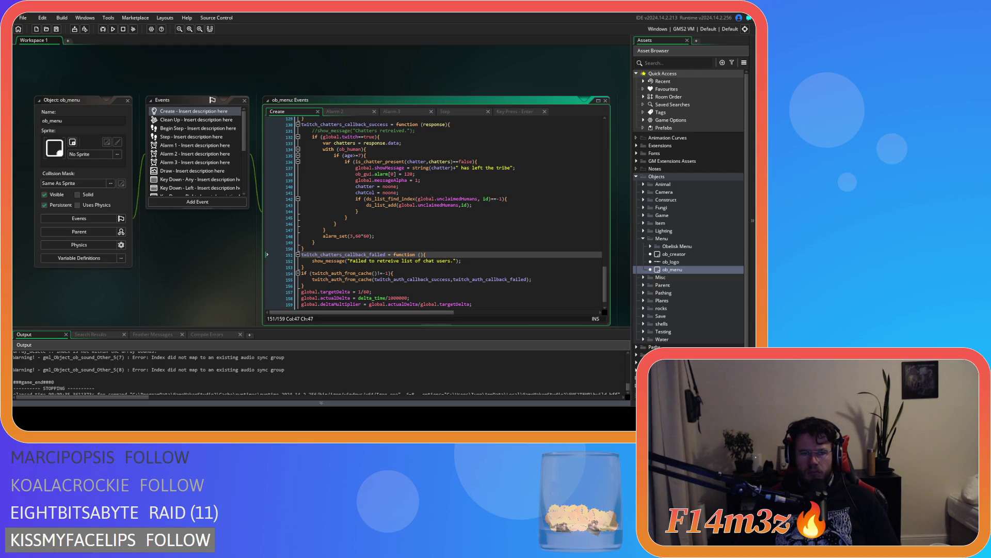
left_click(405, 112)
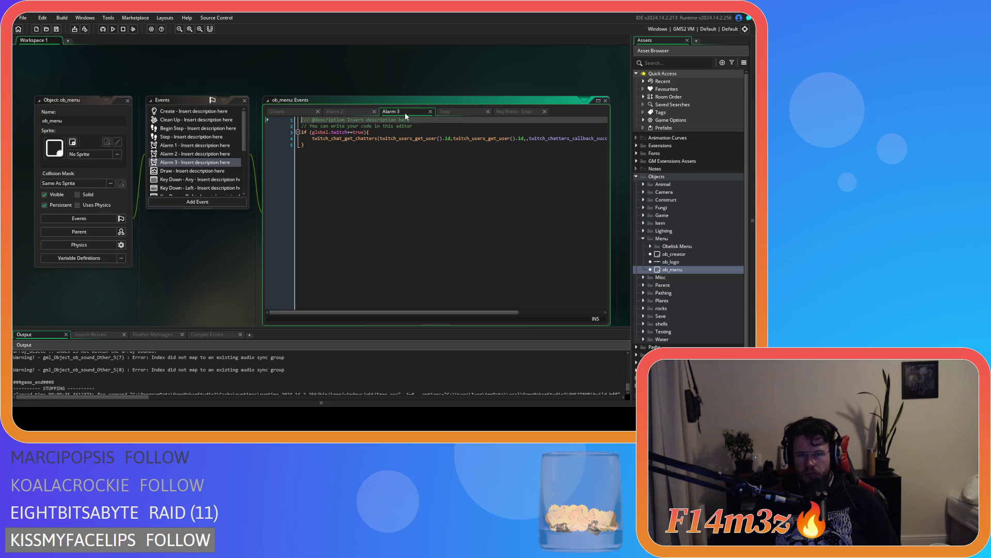
Select the twitch_chat_get_chatters call in Alarm 3, then close all editor windows with Windows > Close All
double_click(345, 139)
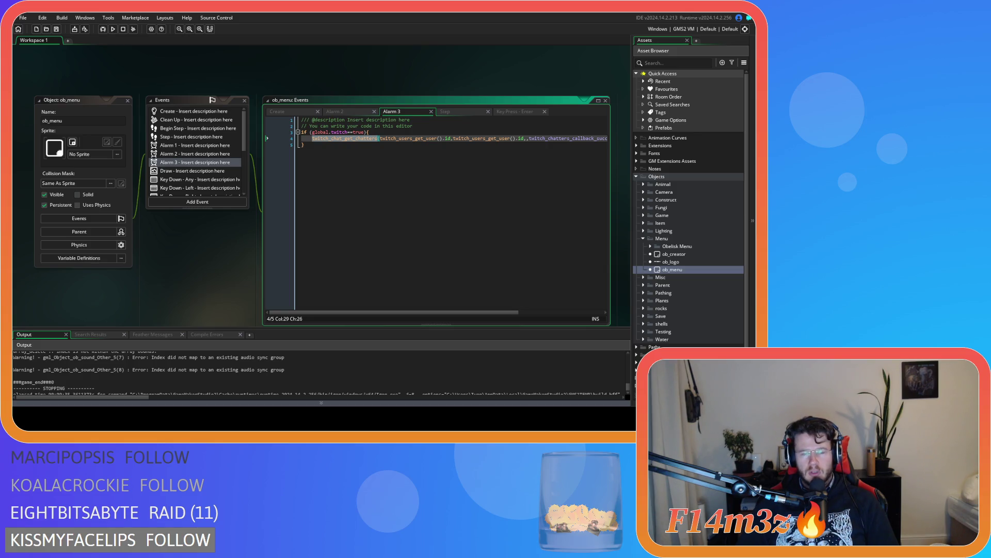
key("Down")
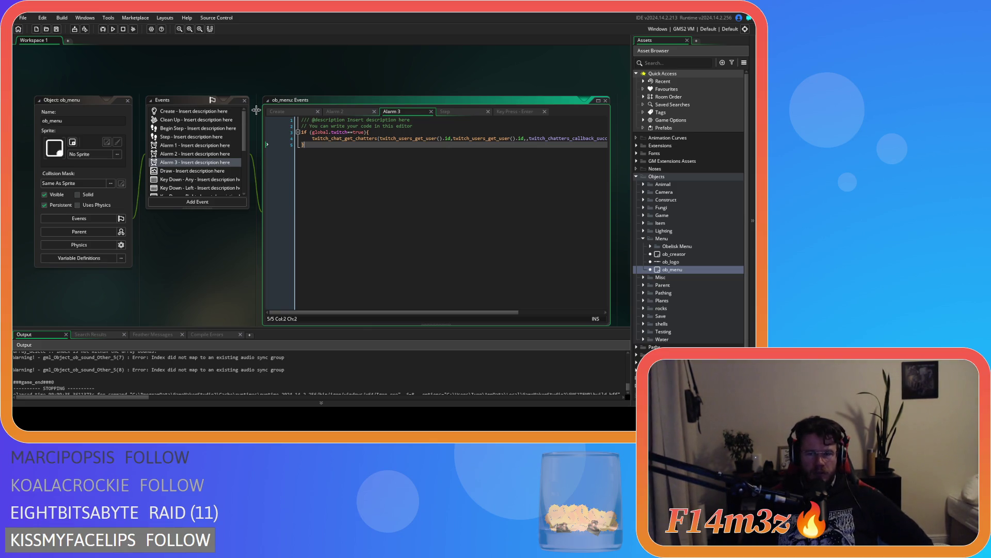
right_click(288, 66)
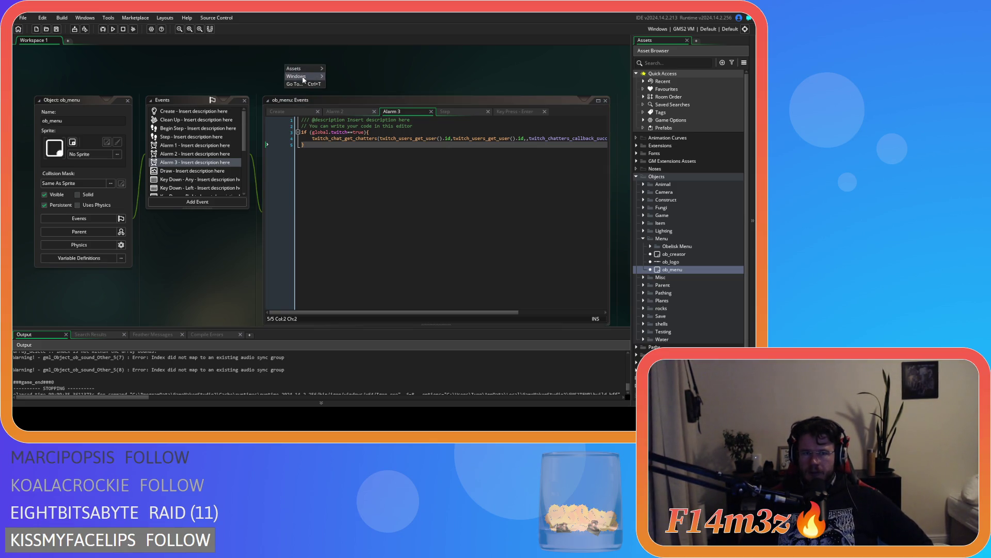
mouse_move(309, 75)
left_click(338, 94)
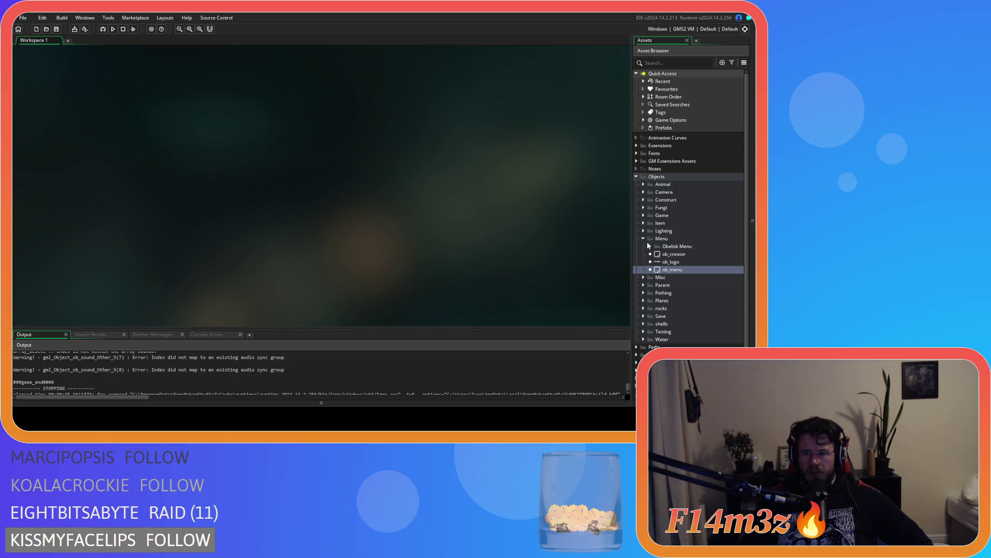
Open ob_human from Objects > Animal > Human, review its Clean Up code, and close it
left_click(636, 177)
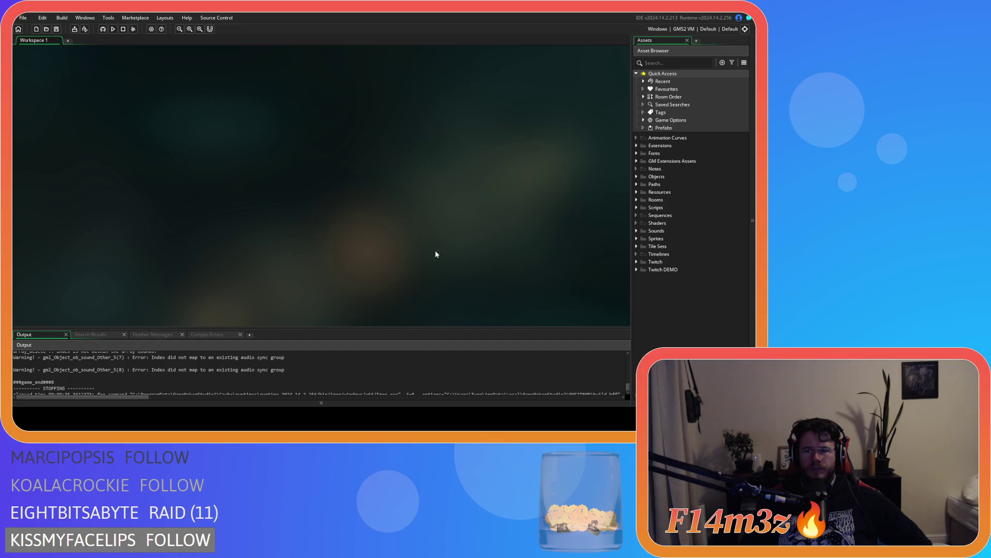
left_click(639, 176)
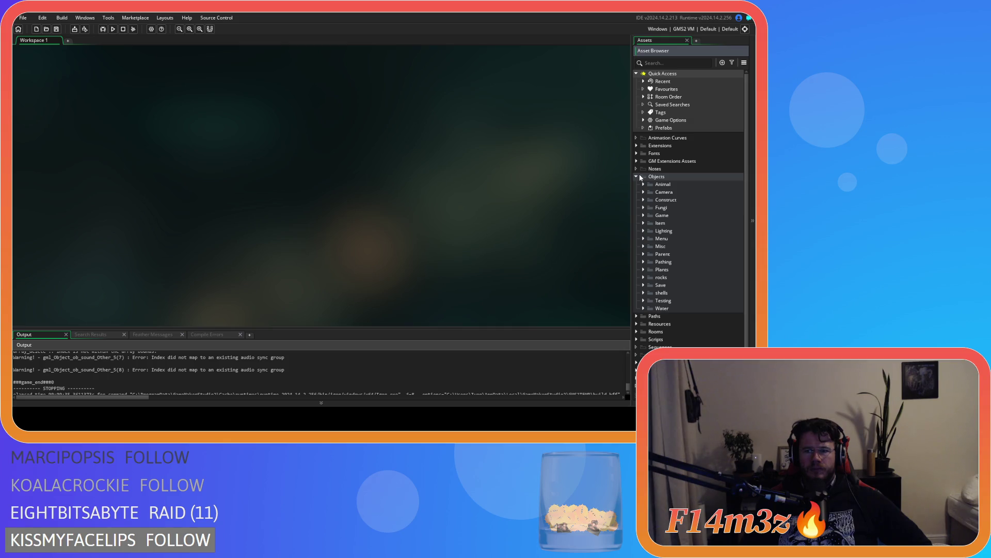
left_click(640, 178)
left_click(649, 192)
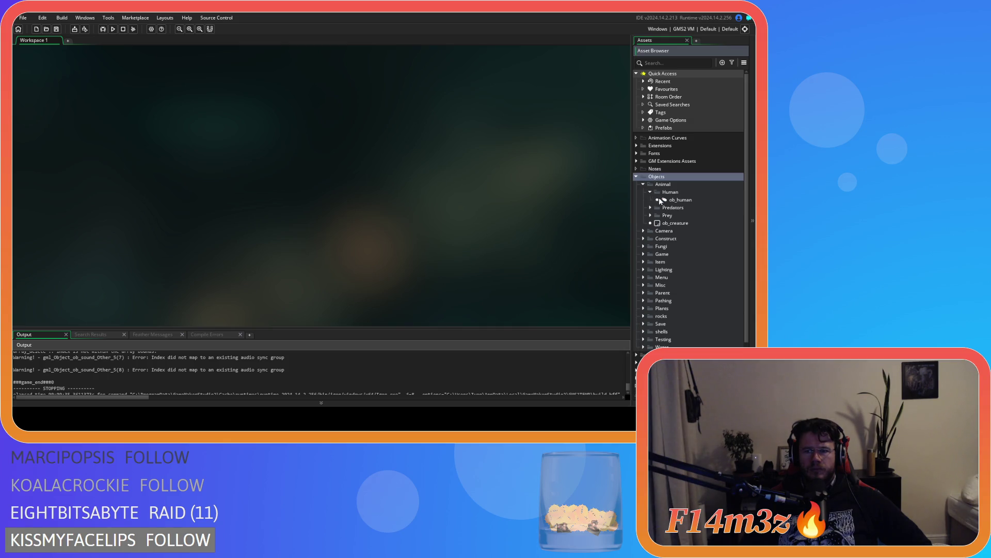
double_click(661, 200)
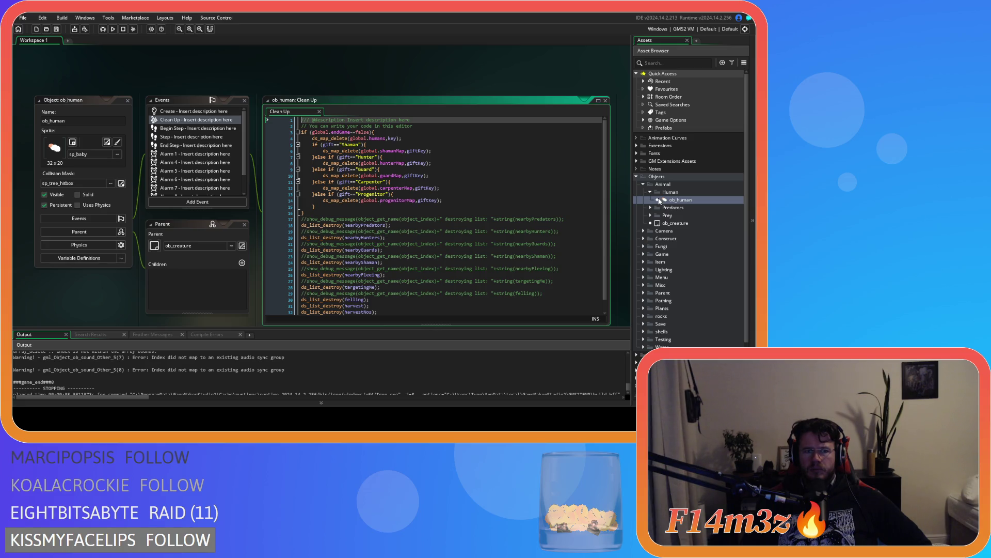
scroll(207, 177, "down", 1)
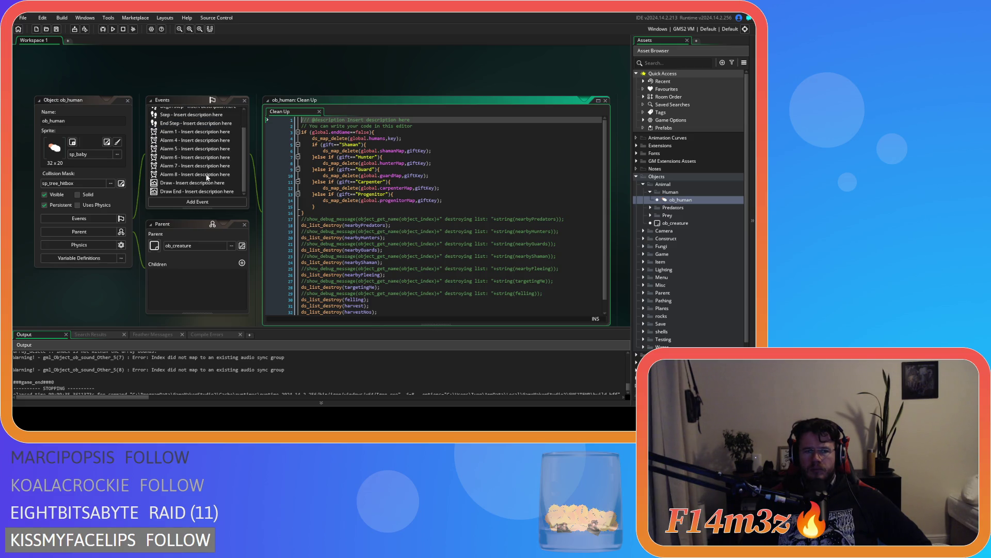
left_click(128, 100)
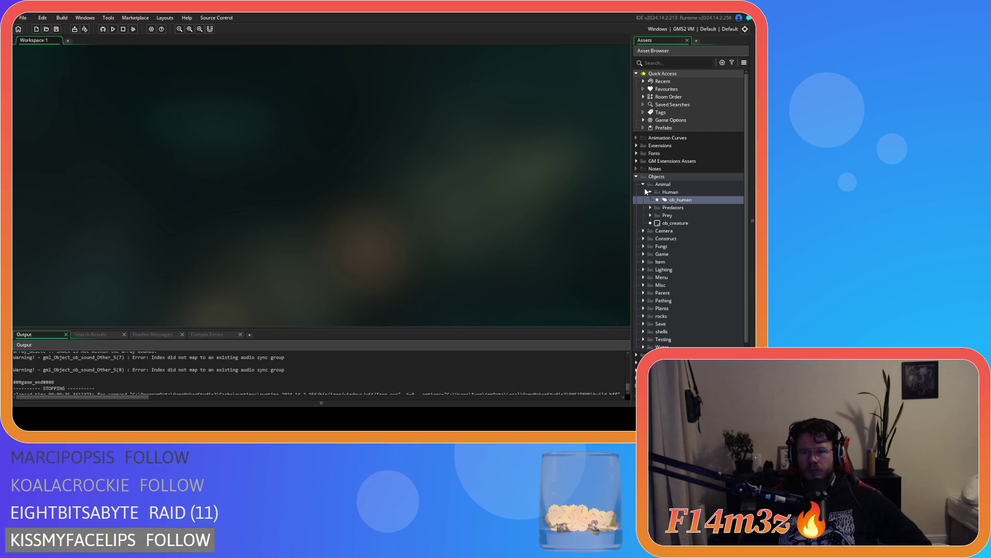
Collapse the Human, Animal, Game and Objects folders in the Asset Browser
left_click(646, 191)
left_click(644, 184)
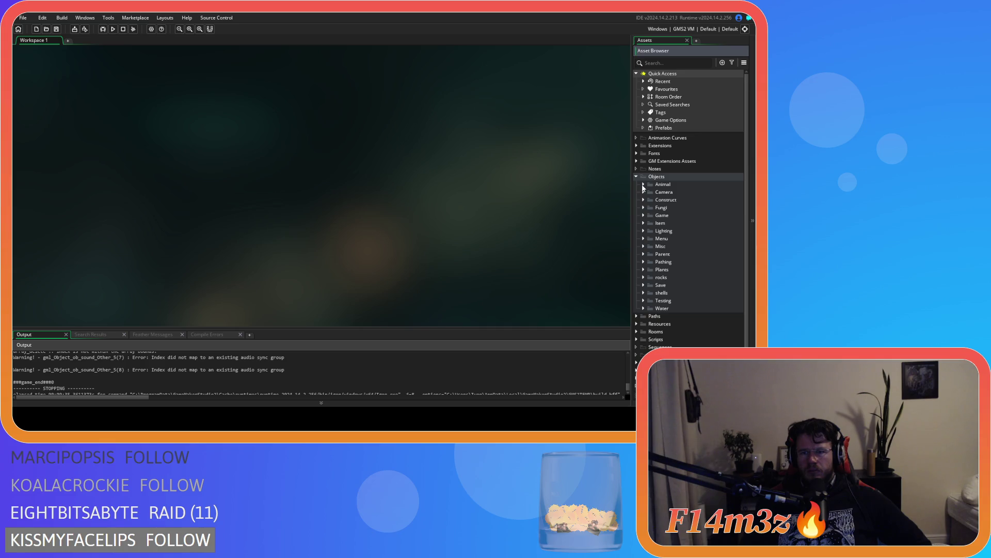
left_click(643, 215)
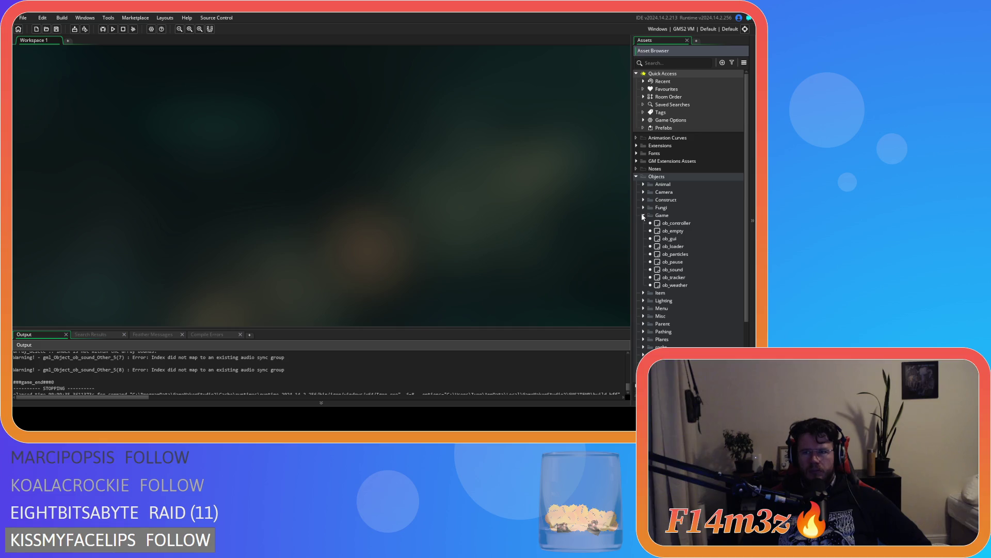
left_click(643, 215)
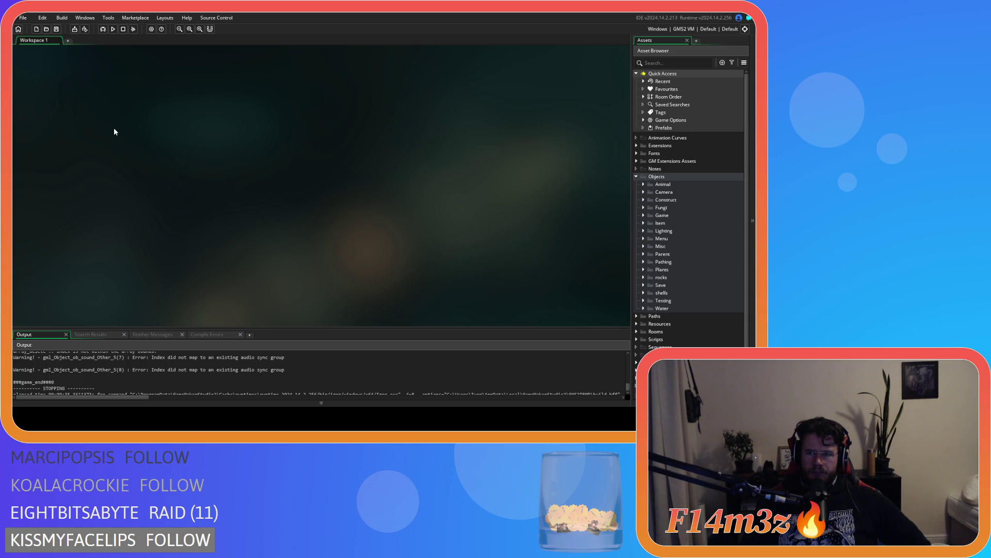
left_click(635, 176)
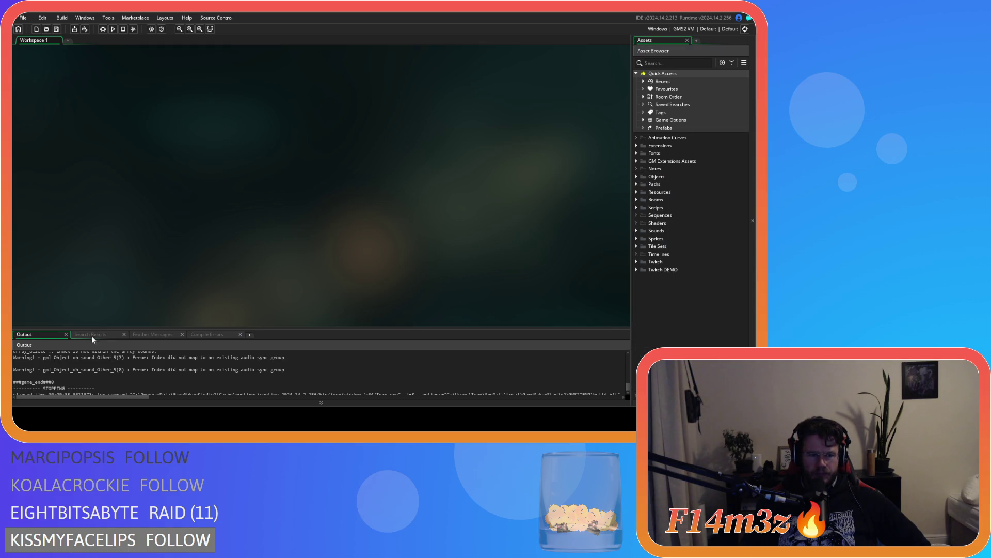
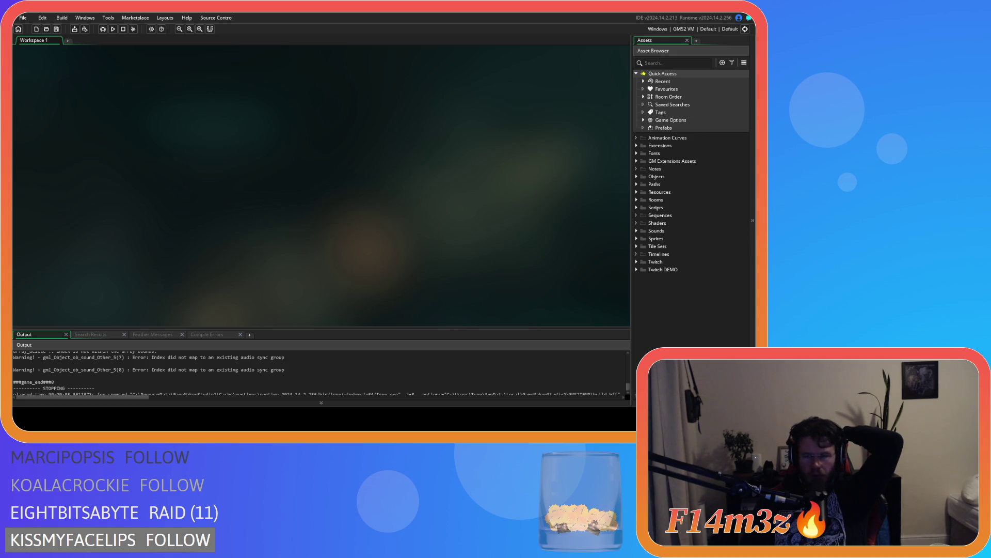
Expand Objects > Menu, open ob_menu in the object editor and pick its Step event
left_click(636, 176)
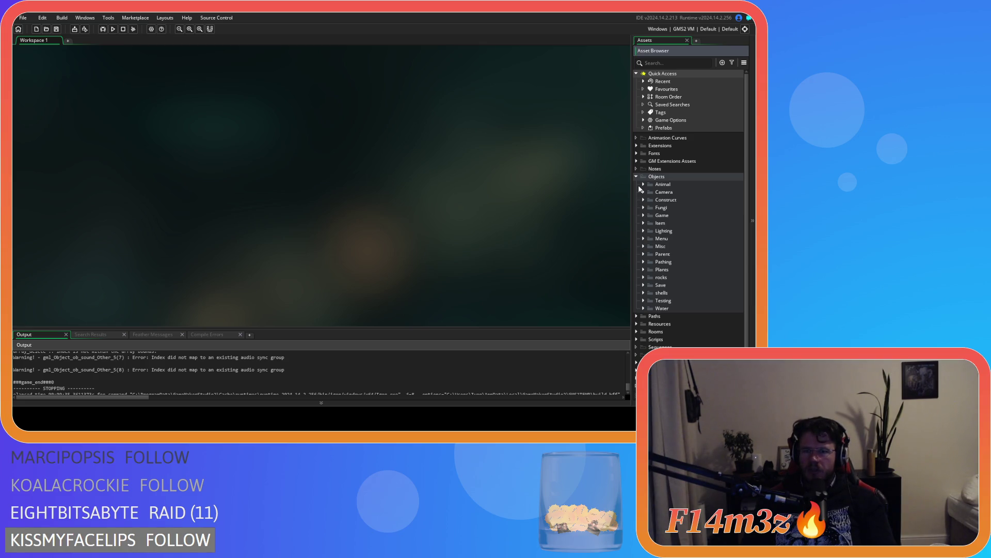
left_click(644, 238)
double_click(671, 269)
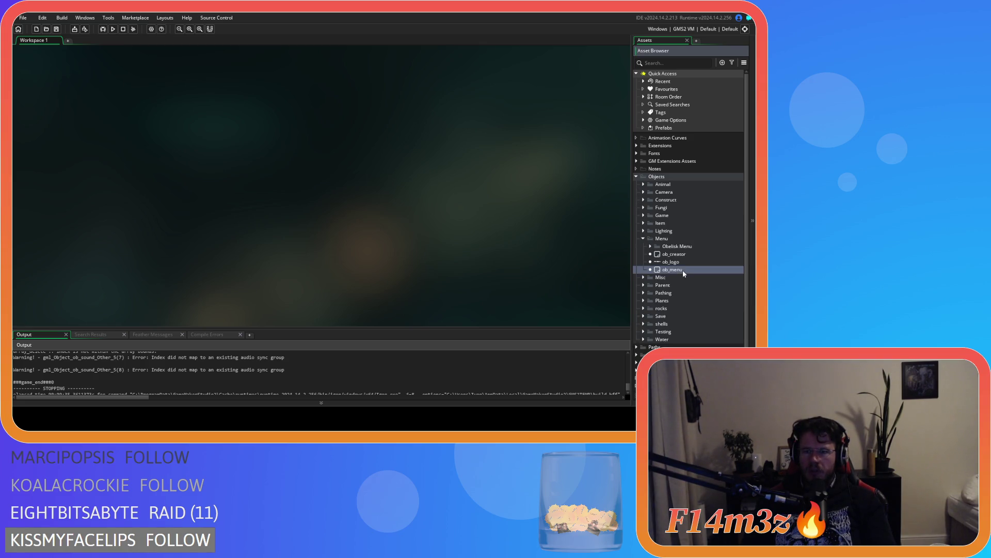
left_click(197, 136)
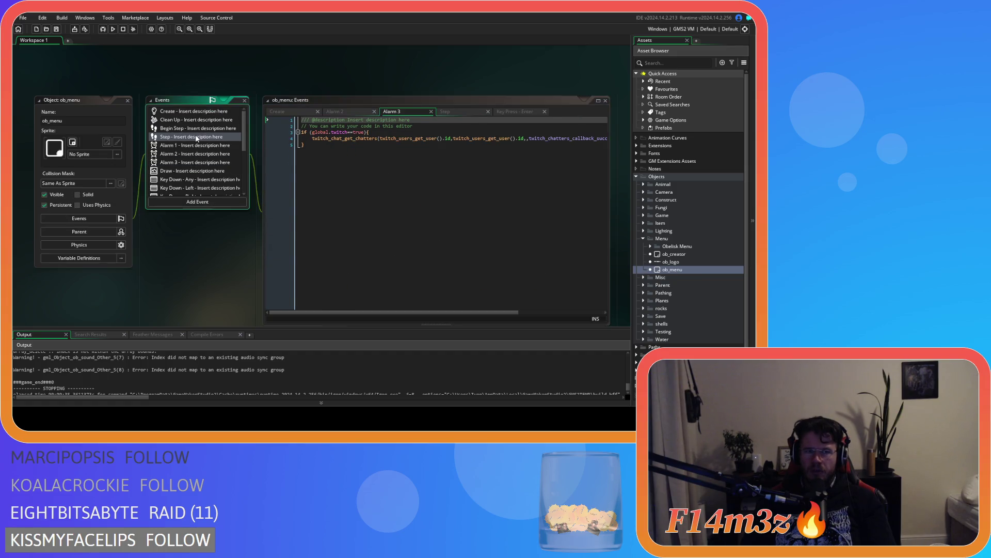
Show ob_menu's Step event code and place the caret on the Fire and Light spell book lines
left_click(200, 129)
left_click(202, 137)
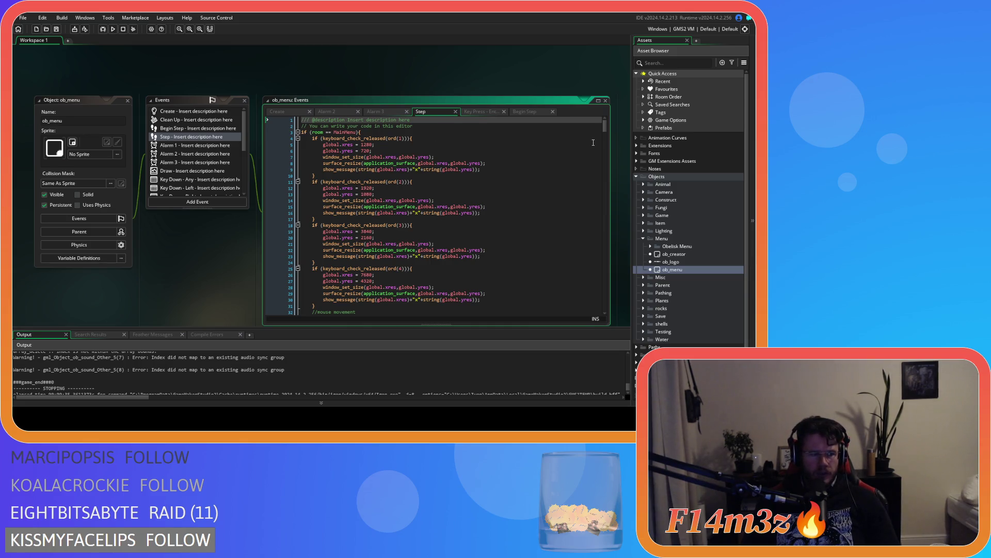
mouse_move(606, 130)
left_mouse_down()
mouse_move(610, 181)
mouse_move(581, 300)
left_mouse_up()
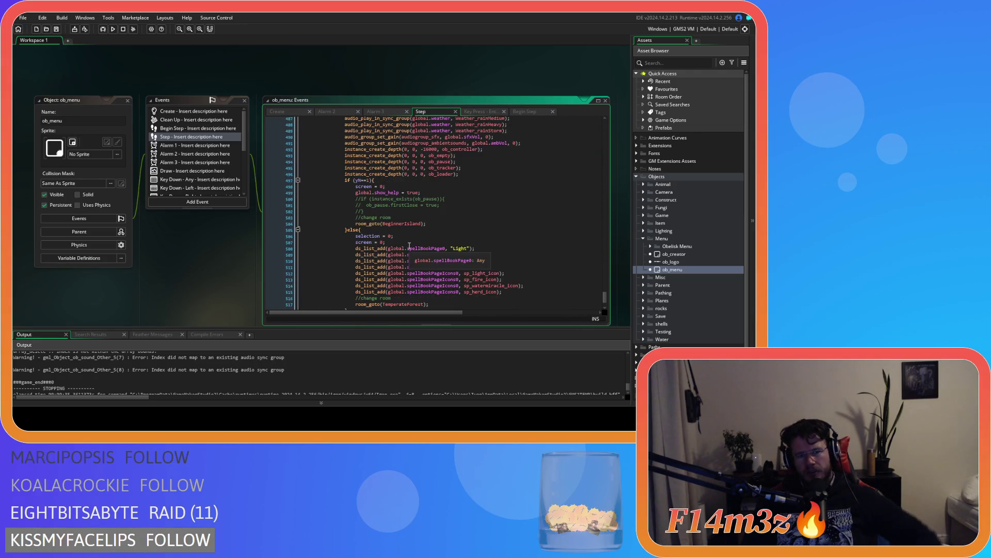
scroll(413, 243, "down", 3)
left_click(479, 225)
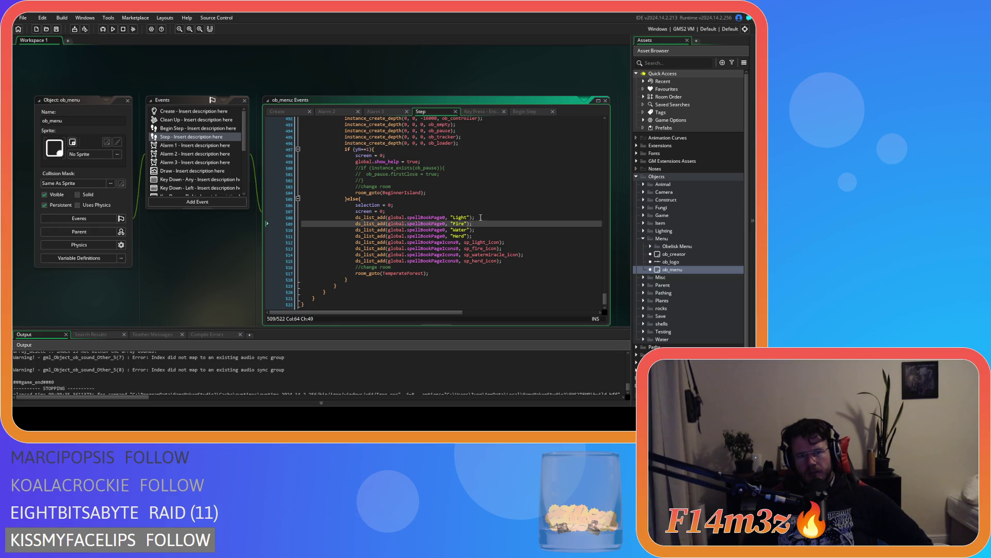
left_click(481, 218)
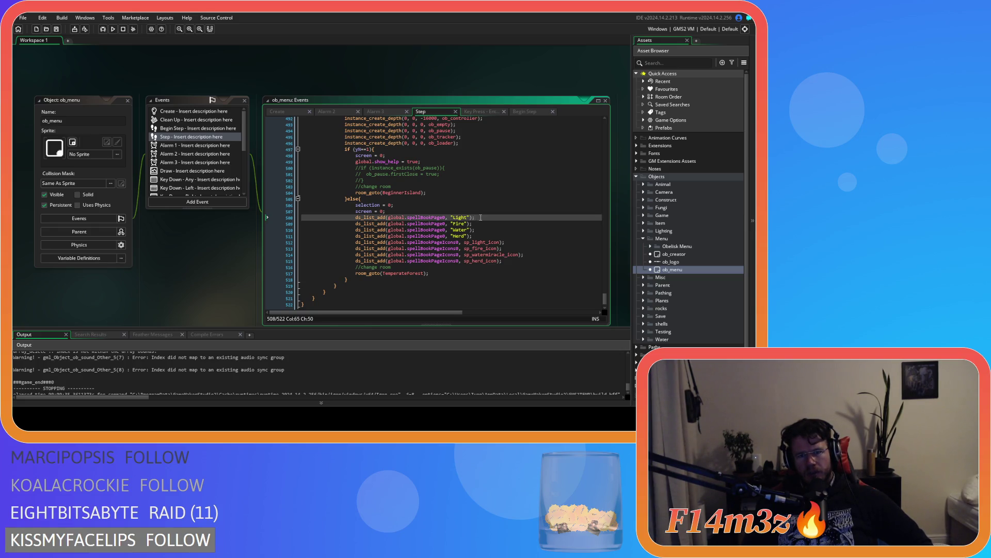
Scroll up and down the Step code to review the spell book page entries
scroll(480, 217, "up", 1)
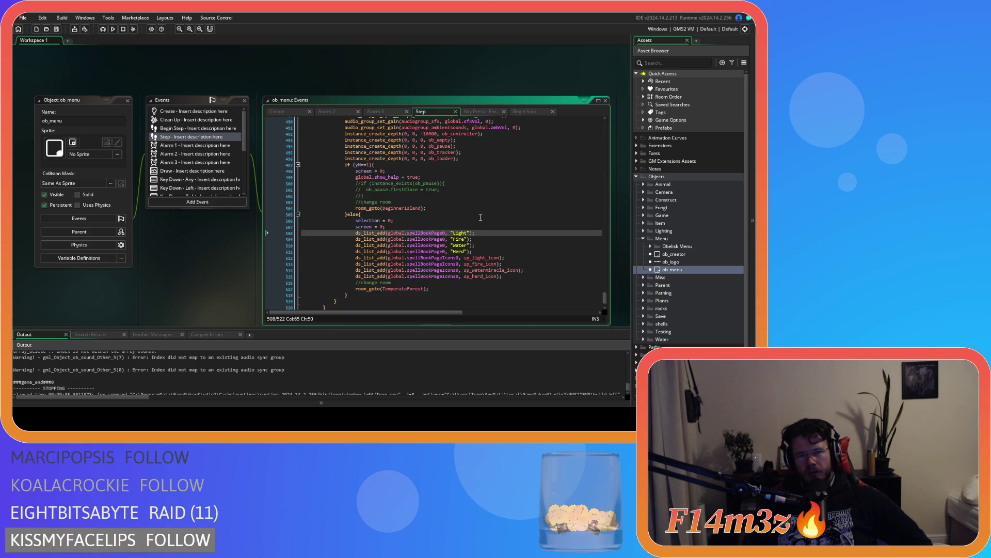
scroll(480, 217, "up", 2)
scroll(479, 227, "down", 3)
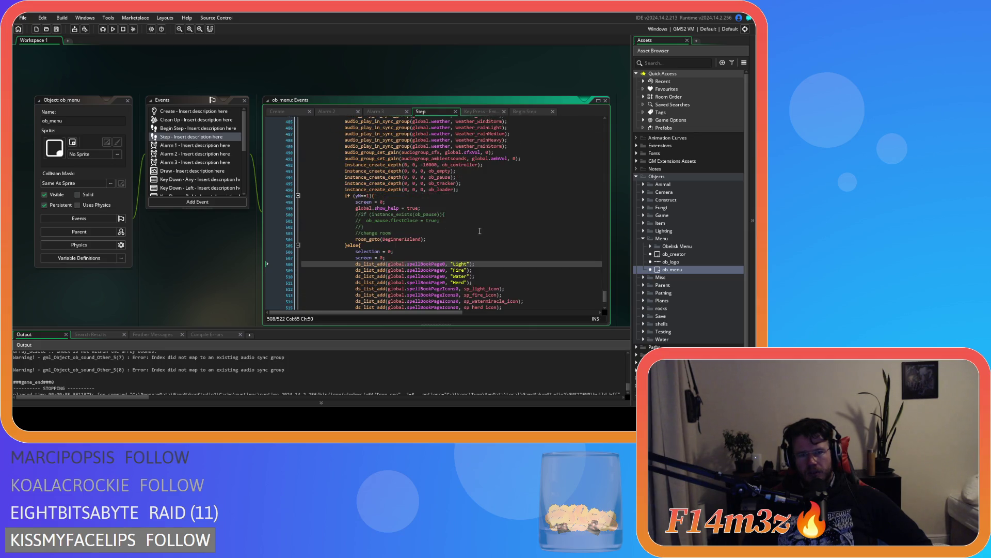
scroll(479, 234, "up", 4)
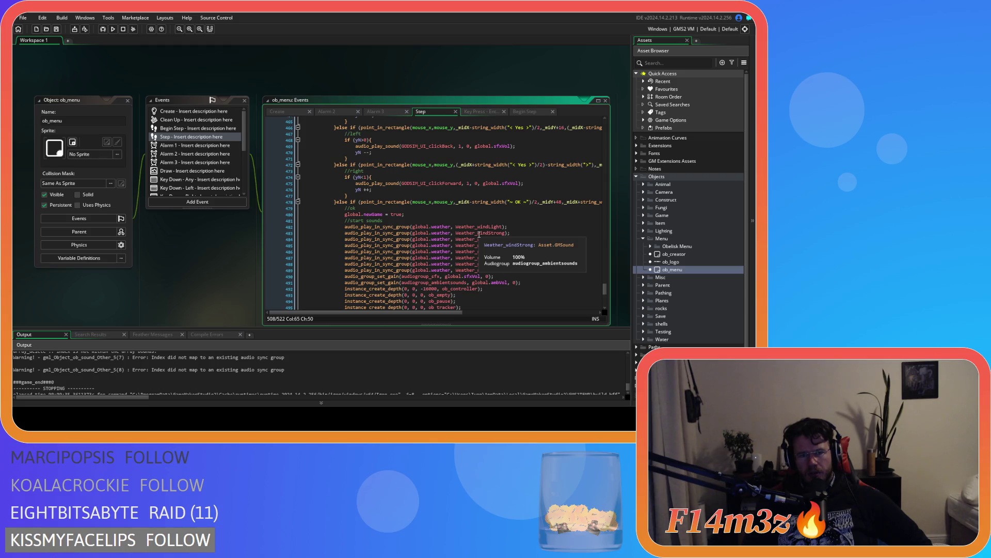
scroll(479, 233, "down", 2)
scroll(479, 234, "up", 4)
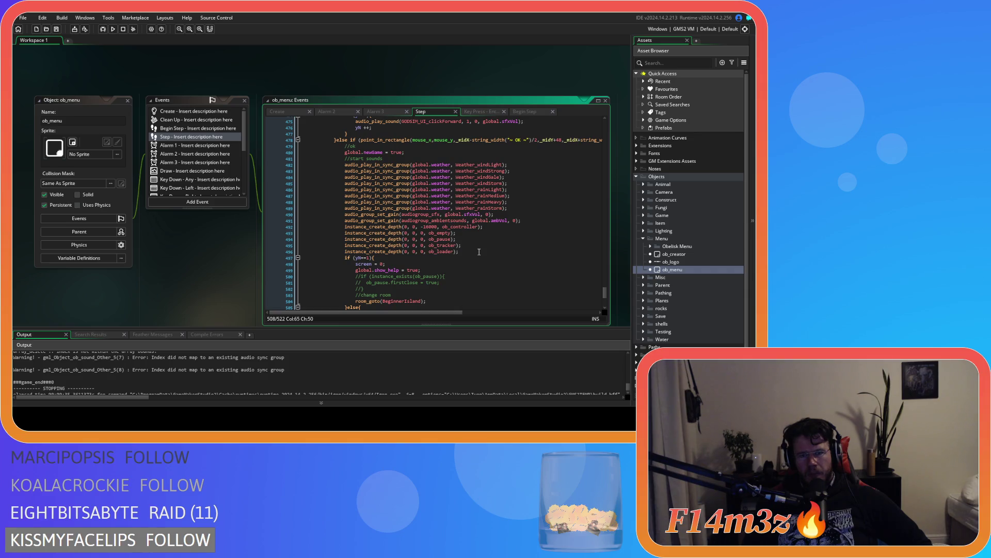
scroll(479, 251, "down", 6)
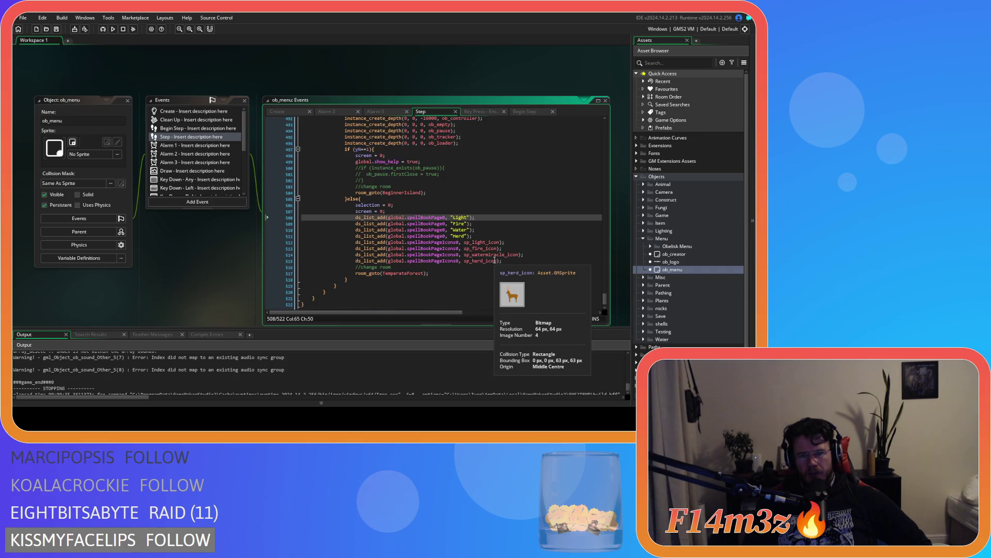
scroll(494, 261, "up", 20)
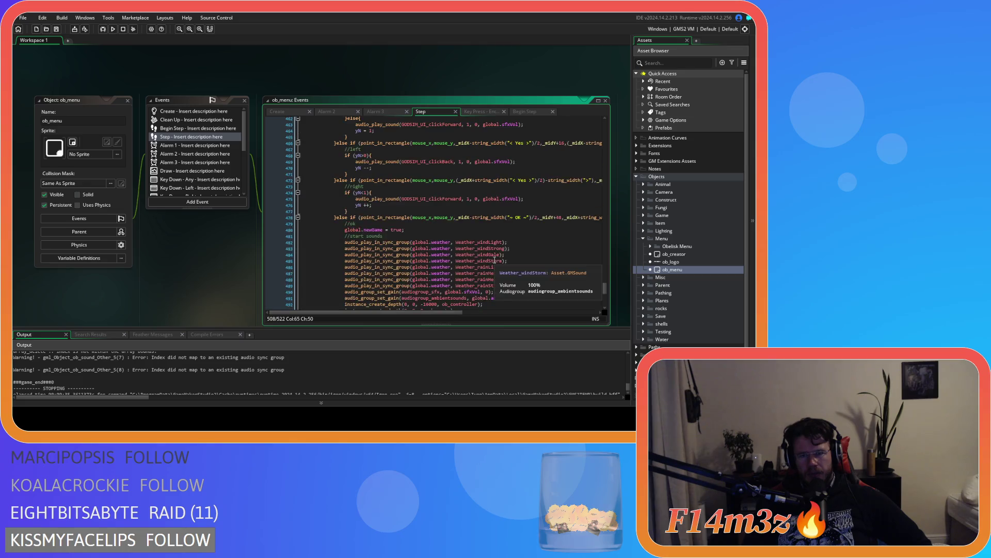
scroll(495, 261, "down", 13)
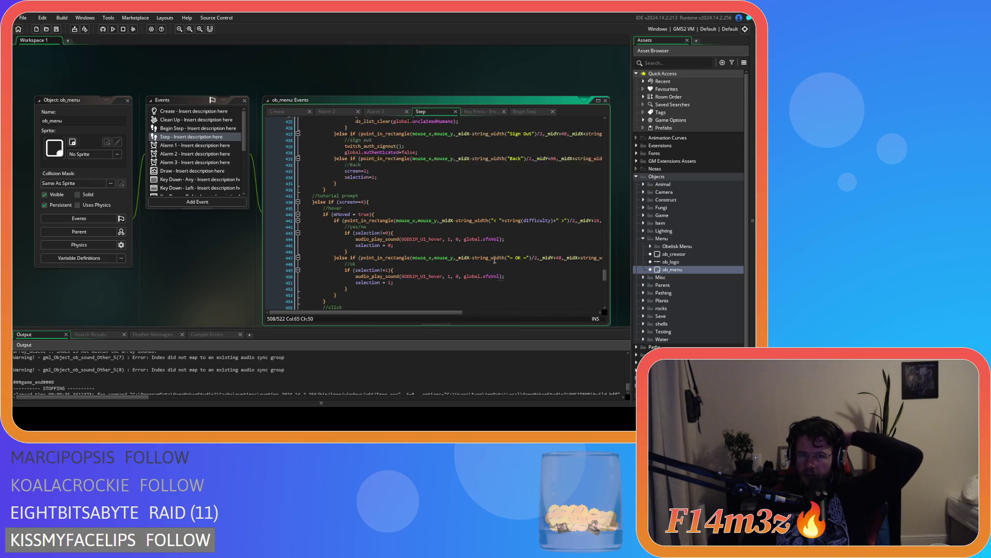
scroll(494, 261, "up", 1)
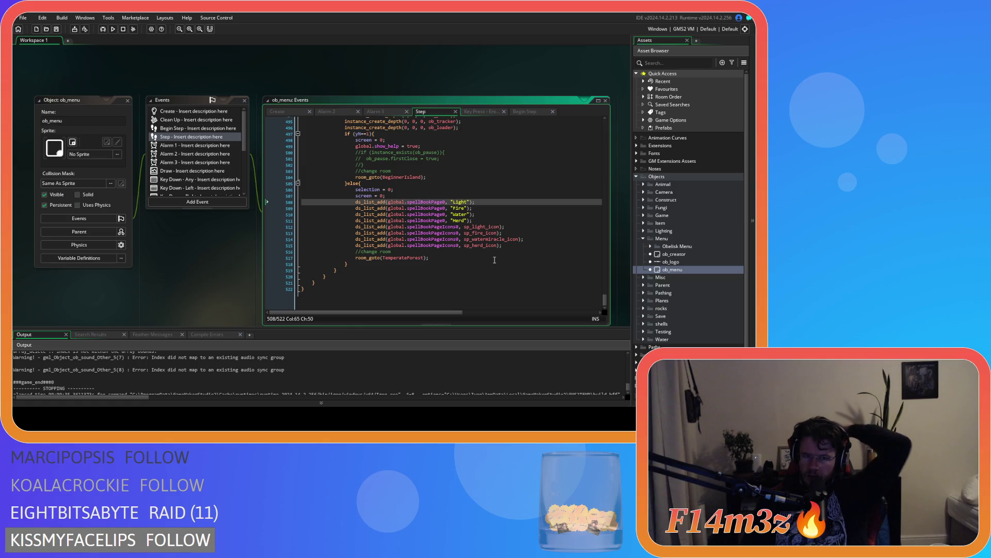
scroll(494, 261, "down", 1)
scroll(494, 261, "up", 1)
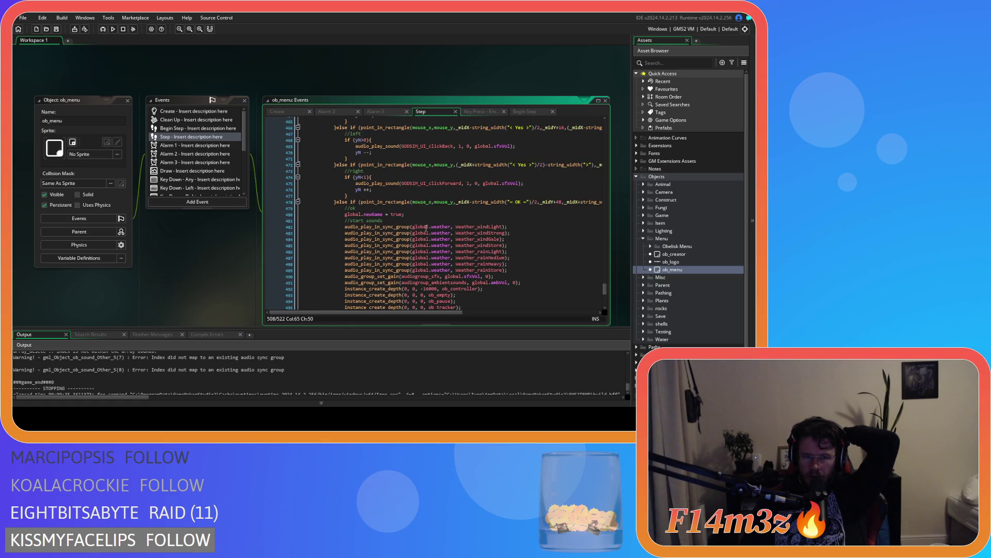
scroll(433, 221, "down", 9)
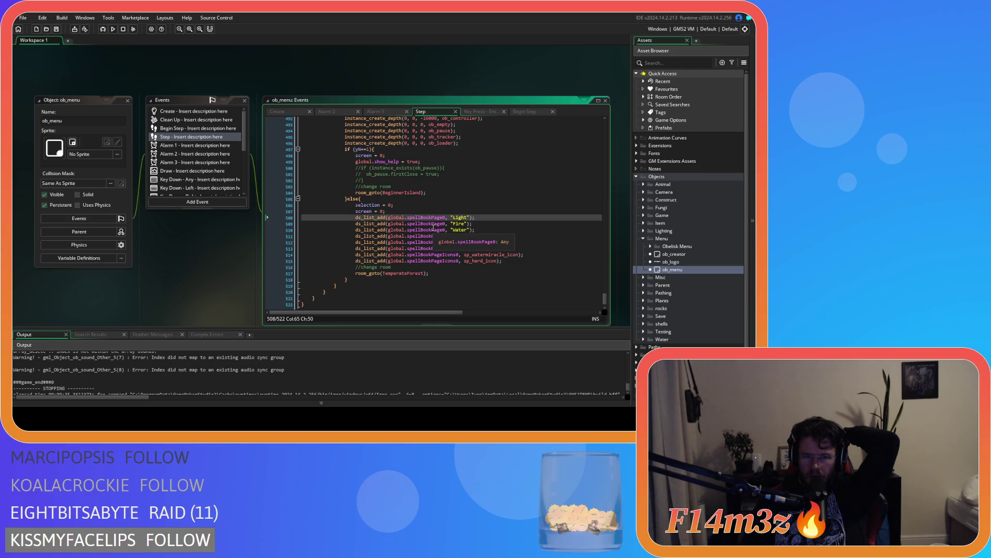
scroll(433, 228, "up", 15)
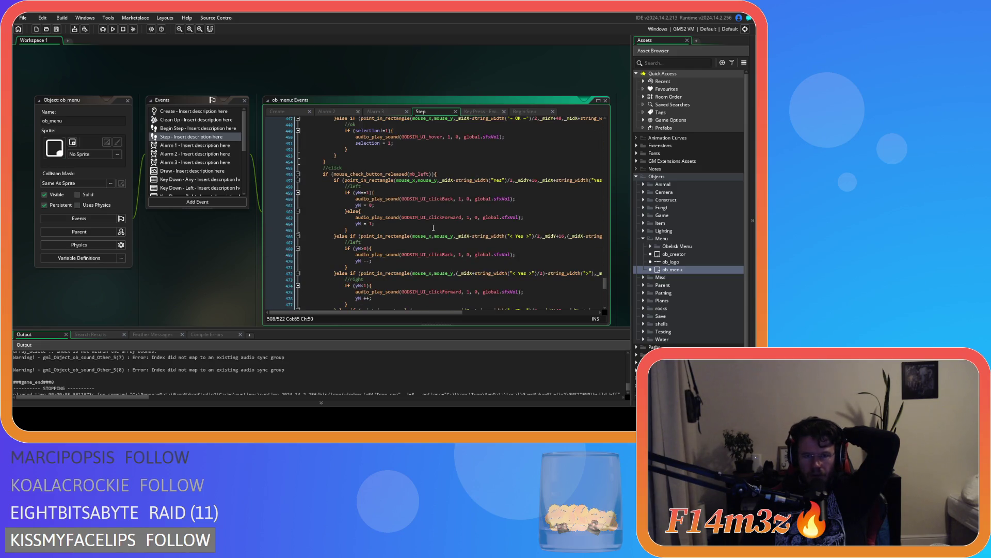
scroll(433, 228, "up", 4)
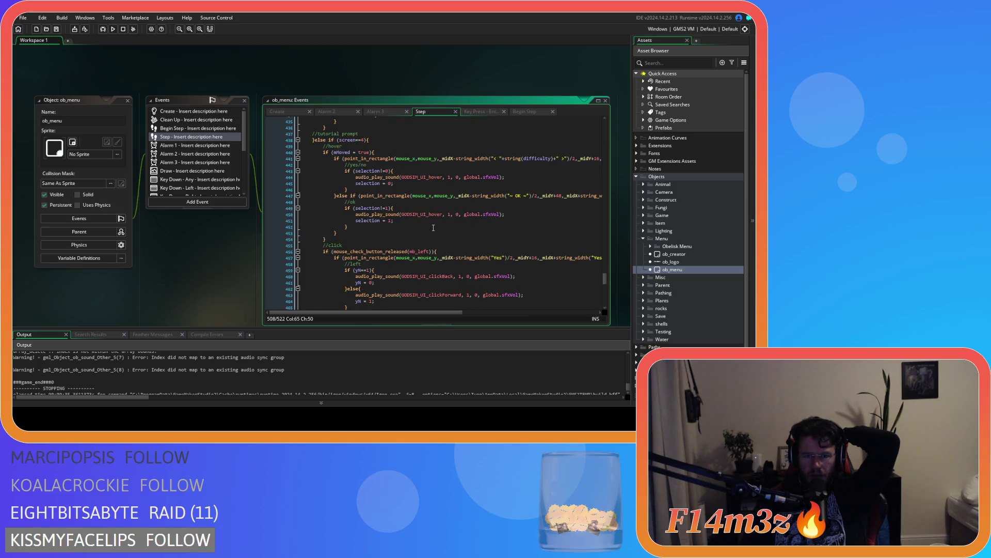
scroll(434, 228, "down", 16)
scroll(433, 227, "down", 3)
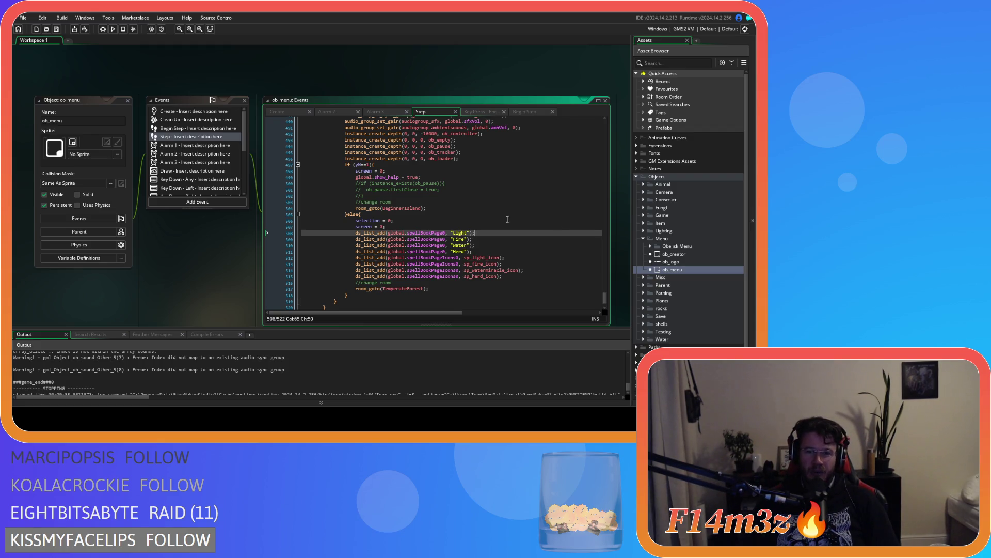
Select the ds_list_add lines 510–515 in the Step code, then show the Key Press Enter code
left_click(511, 258)
left_click(513, 276)
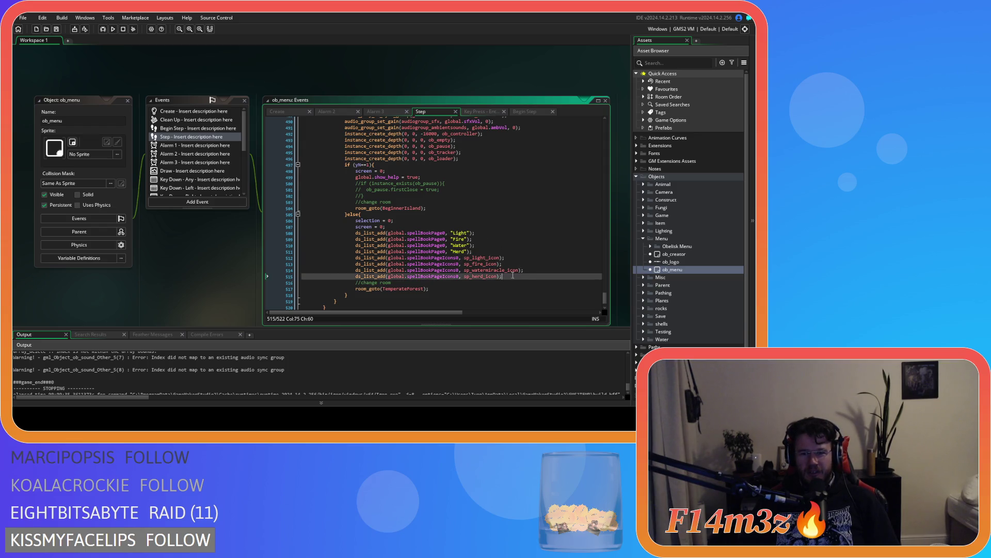
left_click_drag(513, 276, 355, 233)
scroll(502, 273, "down", 1)
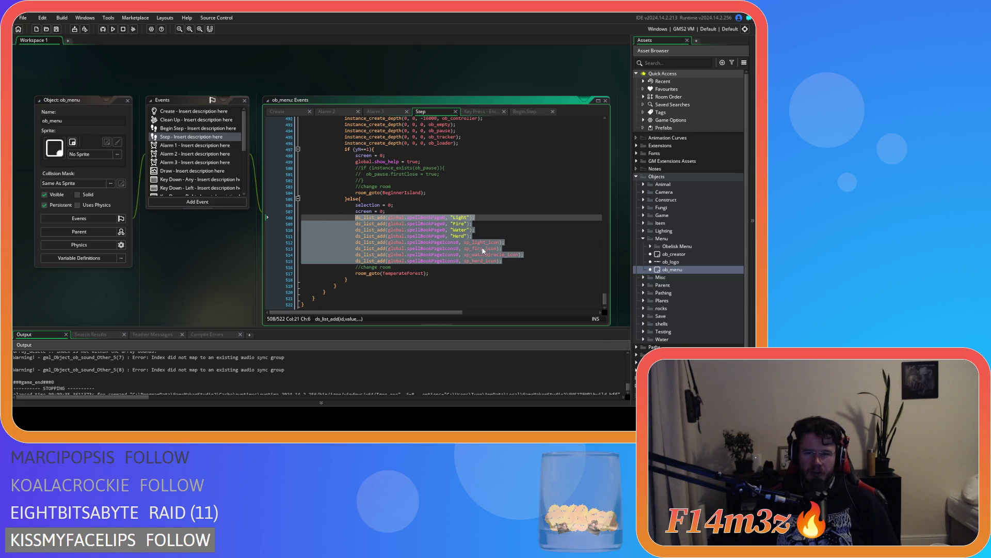
mouse_move(495, 256)
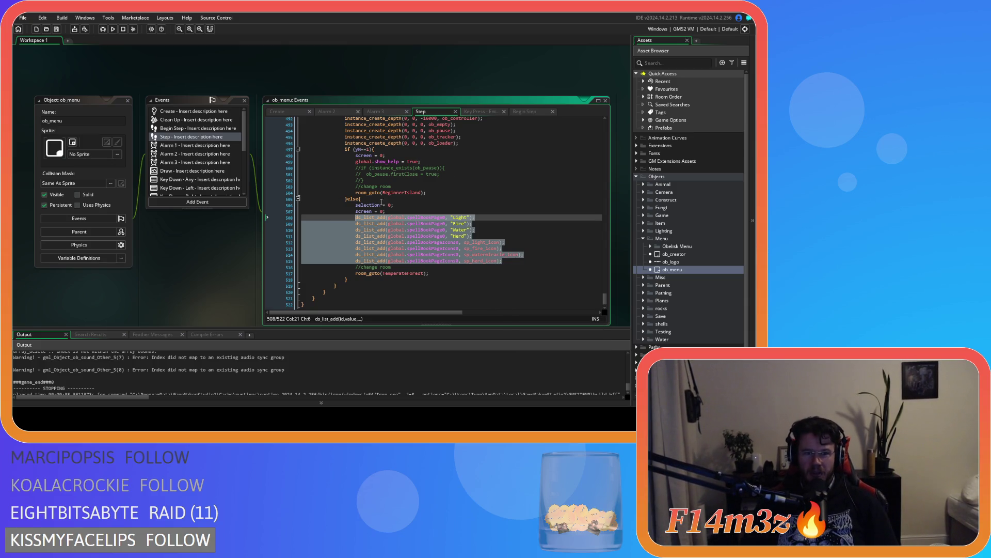
scroll(453, 171, "down", 1)
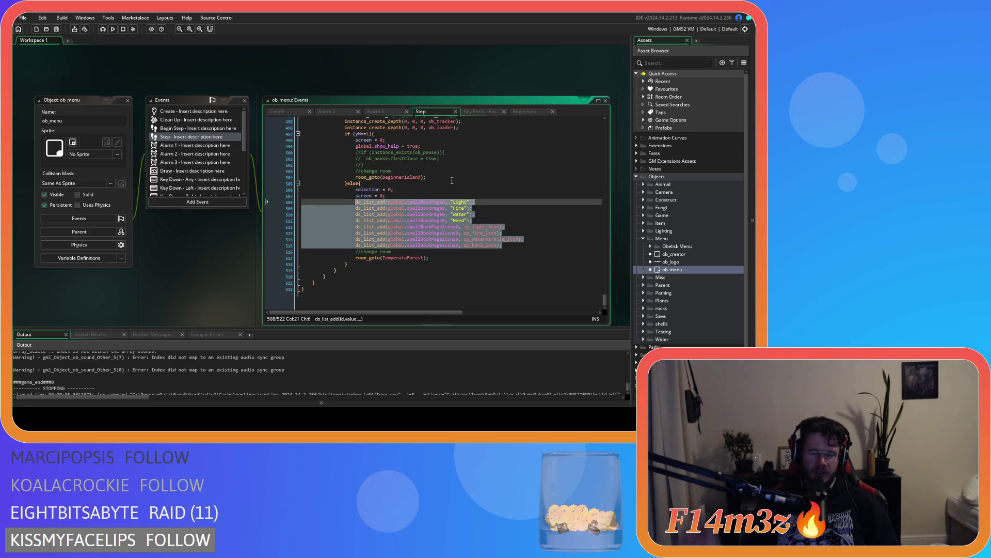
scroll(517, 248, "up", 1)
left_click_drag(522, 251, 356, 210)
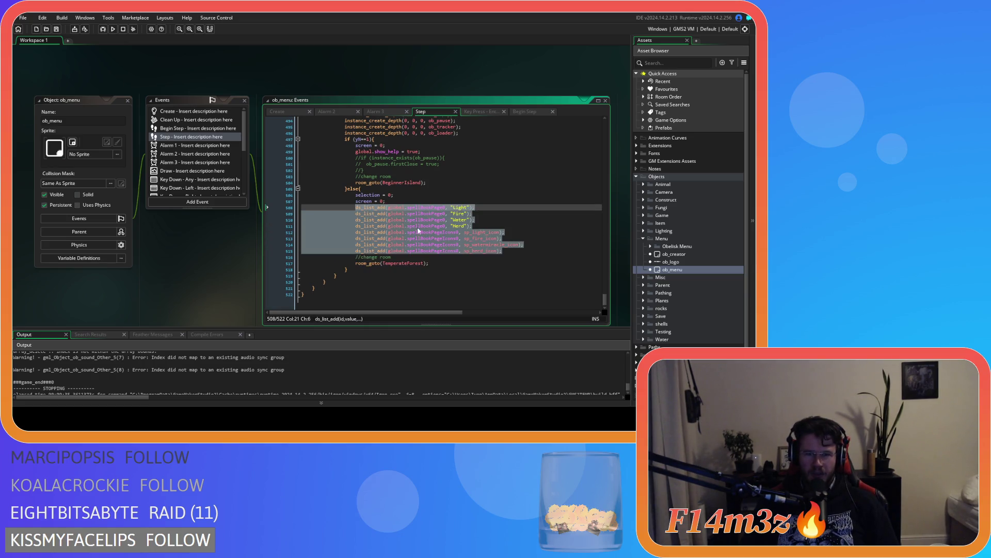
left_click_drag(516, 251, 374, 218)
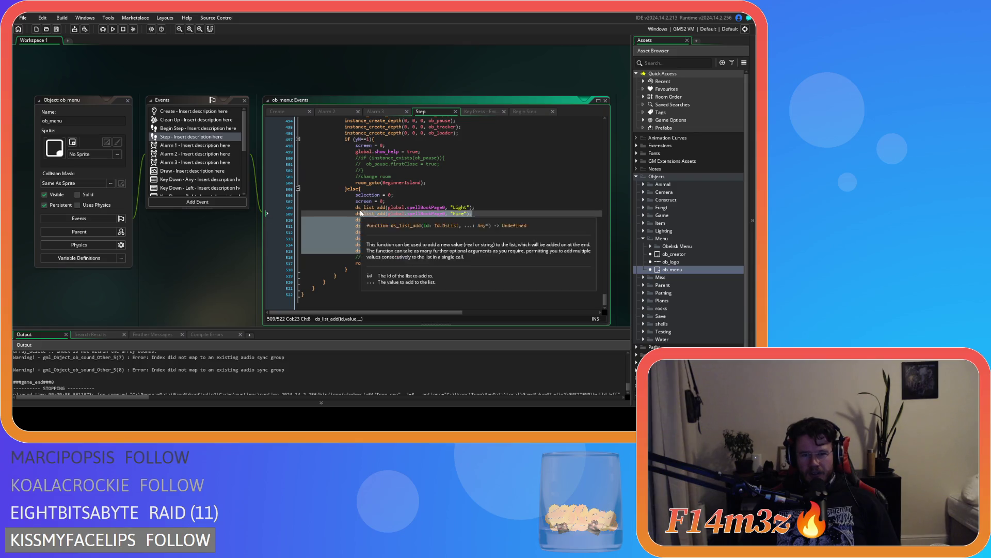
left_click(412, 214)
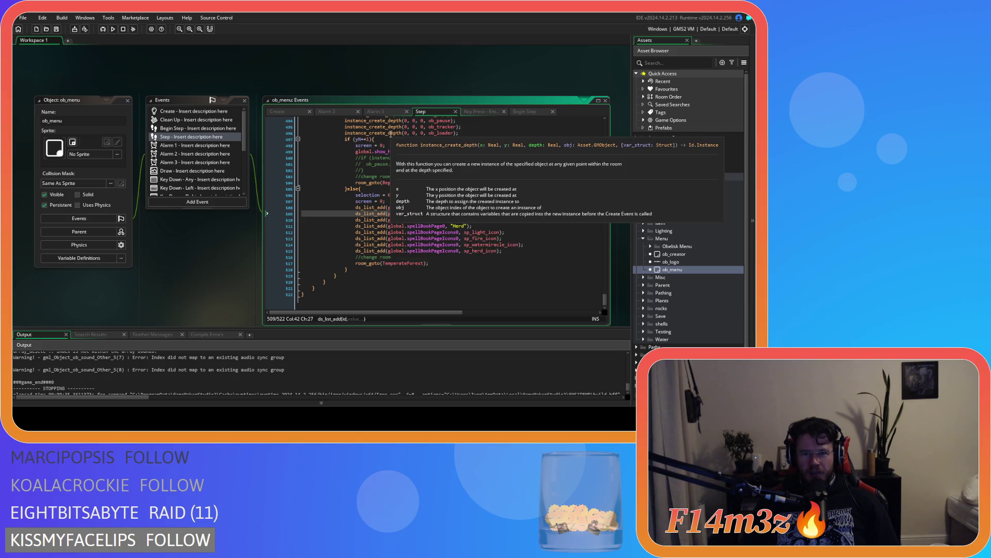
left_click(476, 111)
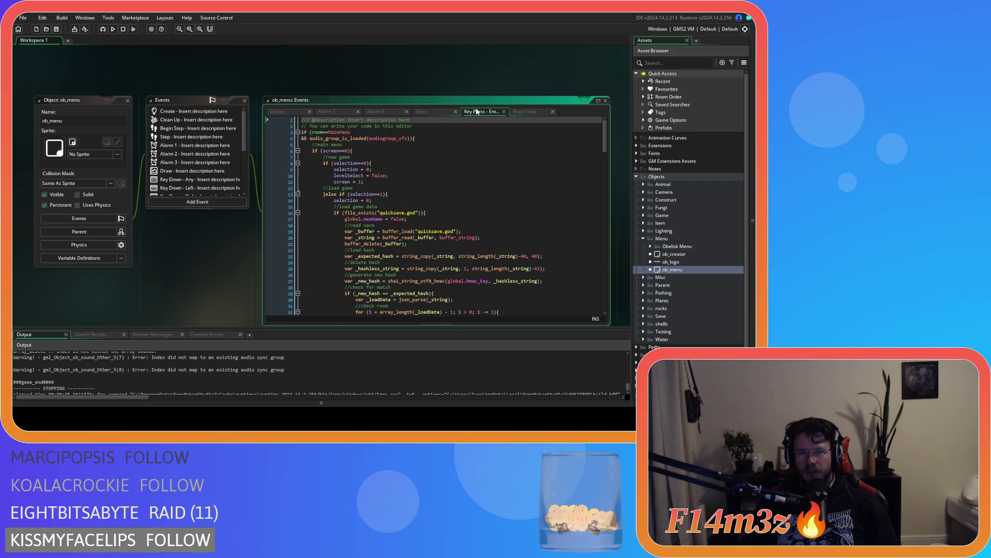
Revisit the Step code's else branch and its room_goto(BeginnerIsland) call near line 516
scroll(520, 216, "down", 10)
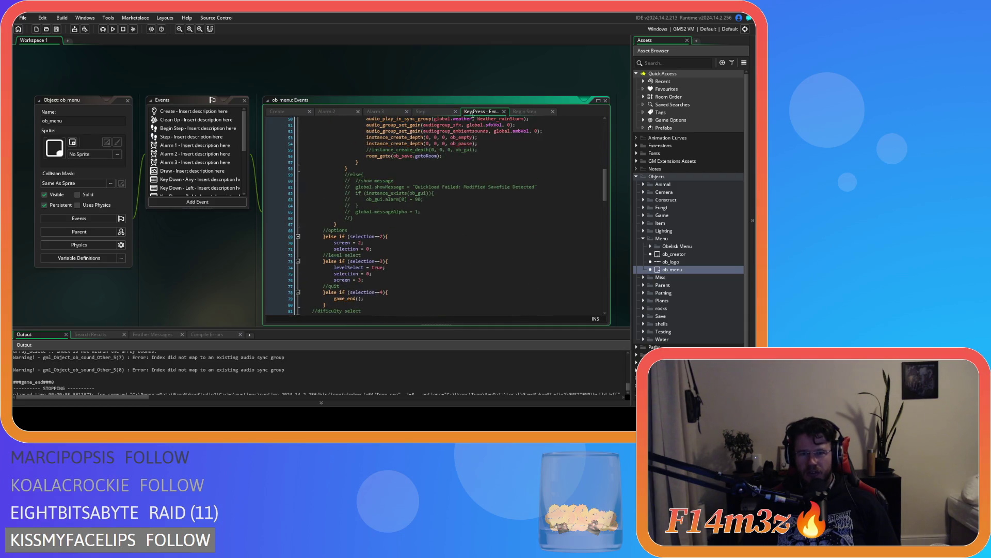
left_click(422, 111)
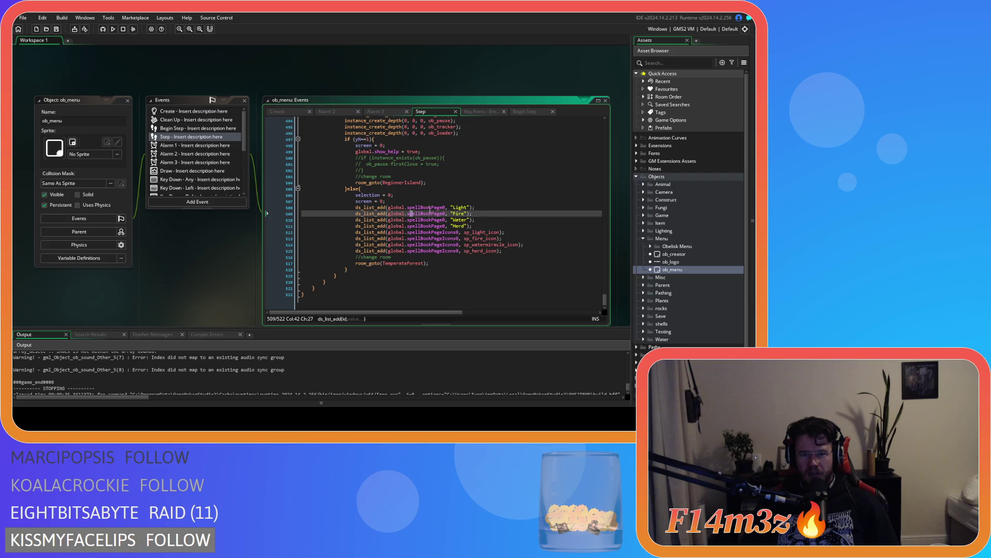
scroll(439, 232, "up", 3)
scroll(439, 233, "up", 4)
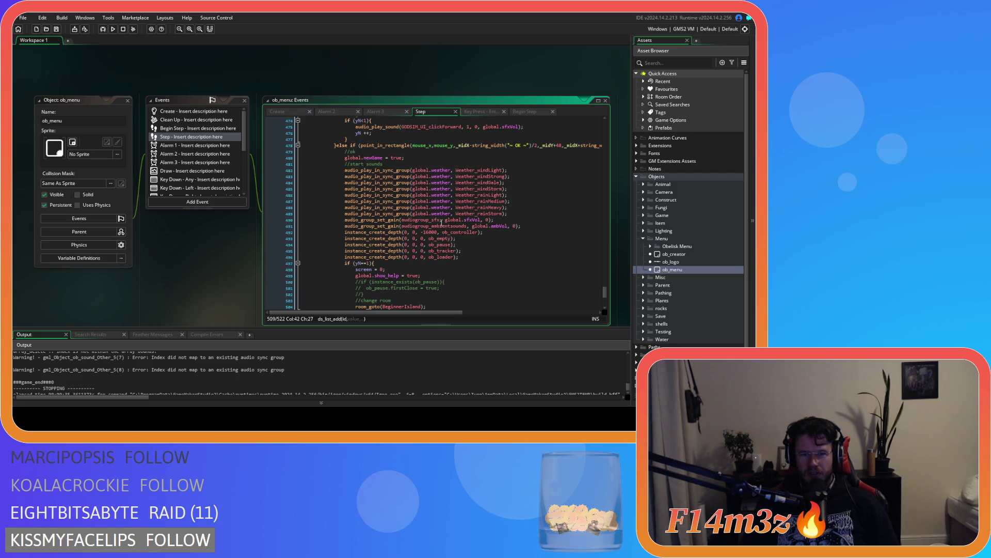
scroll(446, 220, "down", 4)
scroll(342, 294, "up", 4)
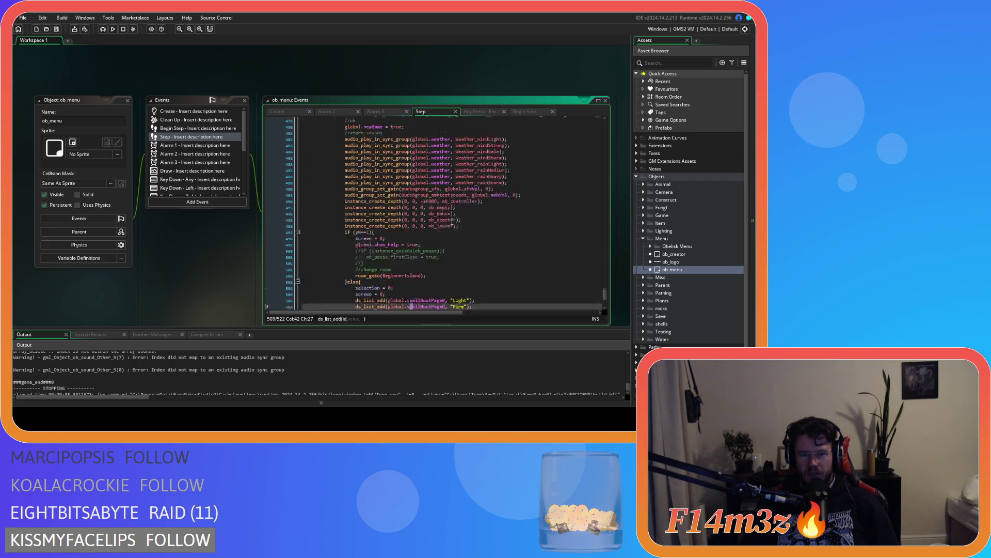
scroll(342, 294, "down", 1)
left_click(342, 293)
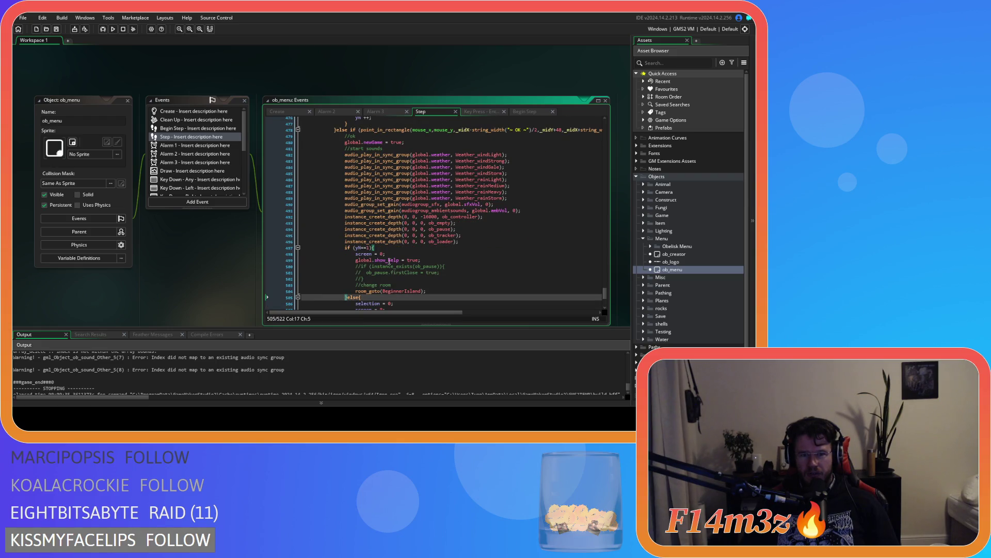
scroll(384, 274, "down", 3)
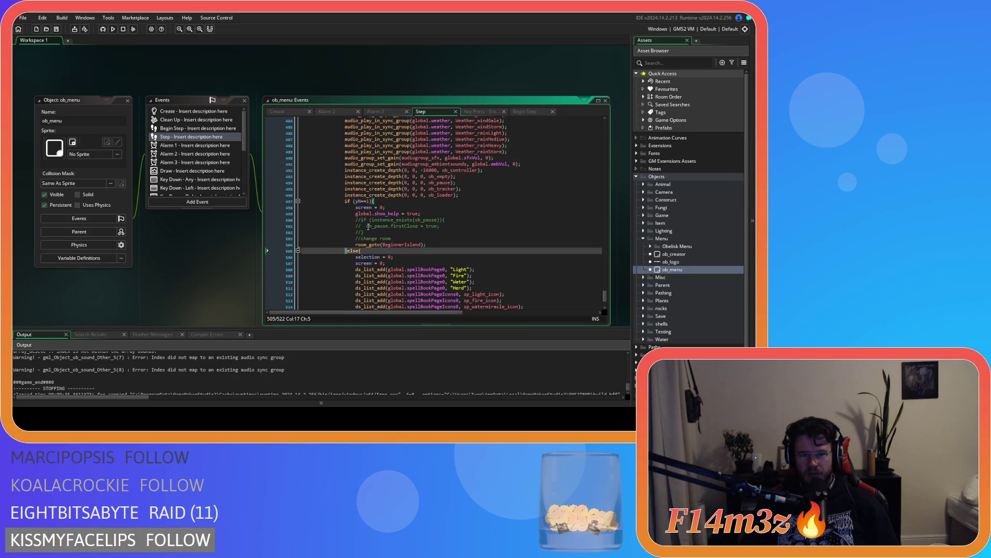
scroll(467, 282, "down", 3)
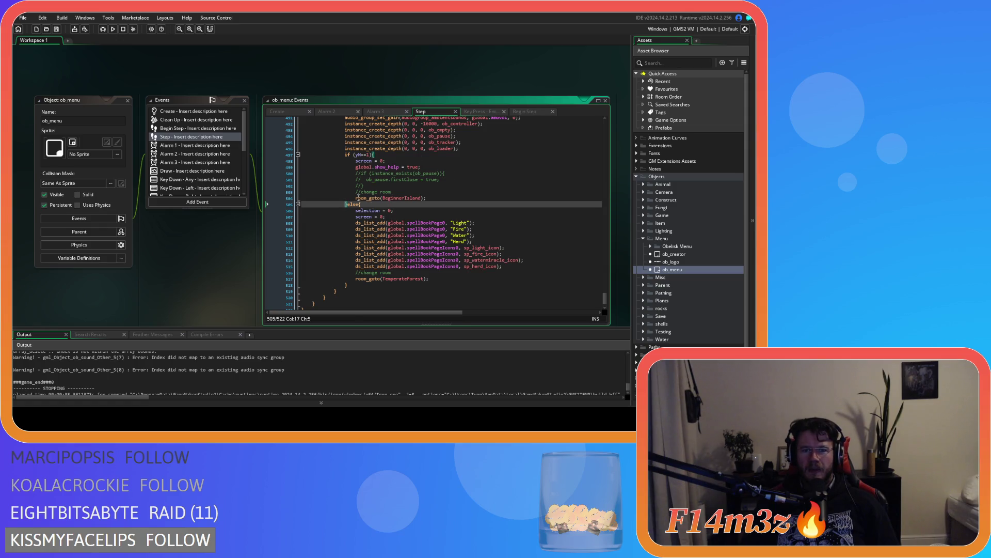
left_click_drag(356, 198, 426, 197)
left_click(494, 273)
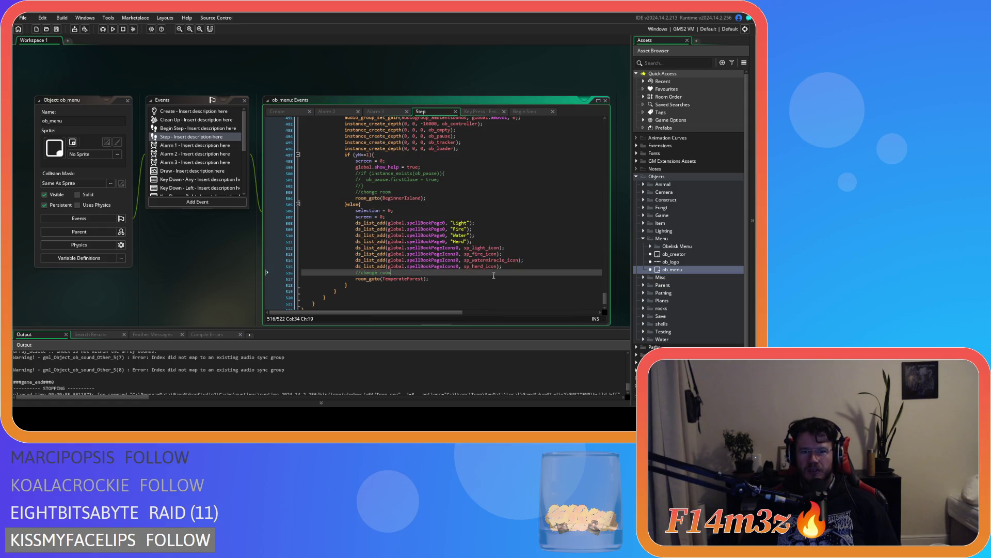
left_click(463, 285)
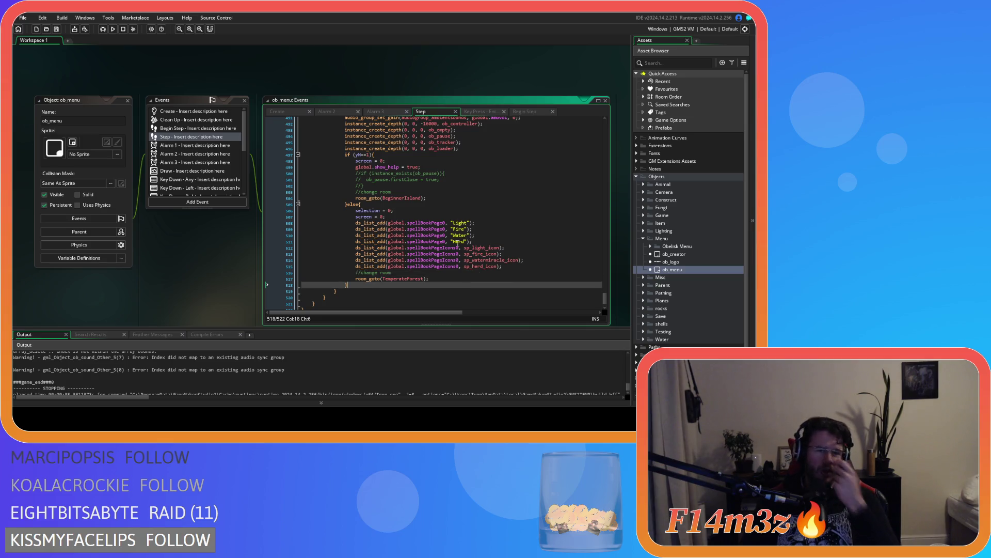
Copy the array_push miracle block from the Key Press Enter event code
left_click(475, 112)
left_click(602, 186)
mouse_move(604, 188)
left_mouse_down()
mouse_move(608, 302)
mouse_move(608, 284)
left_mouse_up()
left_click_drag(408, 258, 345, 233)
right_click(359, 250)
left_click(373, 106)
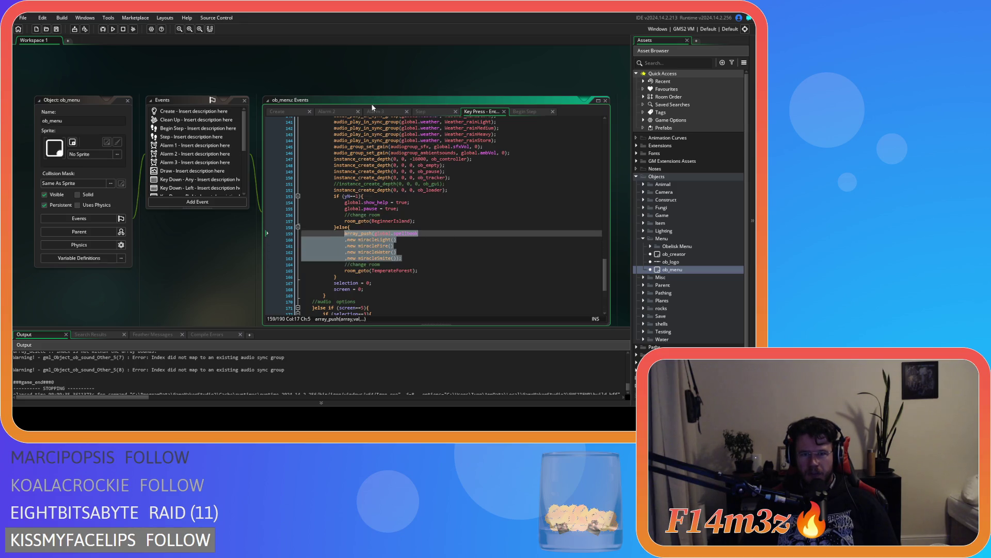
Paste the array_push block over the ds_list_add lines 508–515 in the Step code
left_click(419, 256)
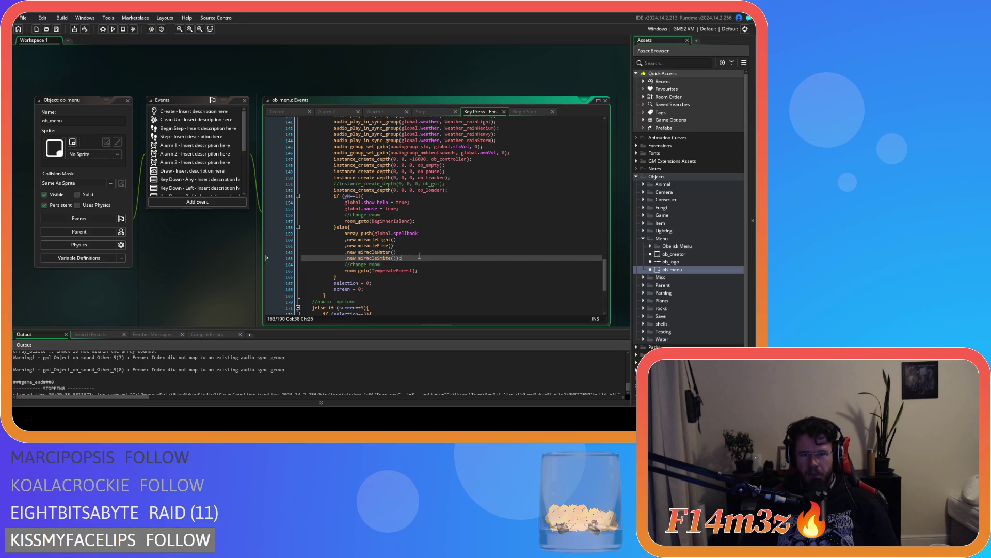
left_click(430, 112)
mouse_move(504, 266)
left_mouse_down()
mouse_move(358, 232)
mouse_move(355, 222)
left_mouse_up()
key("ctrl+v")
left_click_drag(399, 251, 311, 231)
scroll(423, 256, "up", 1)
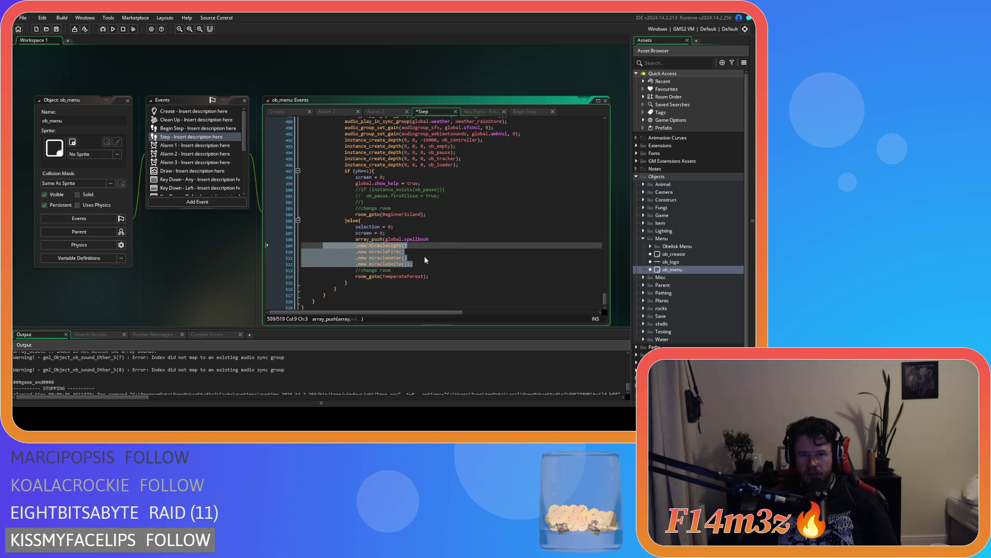
key("Escape")
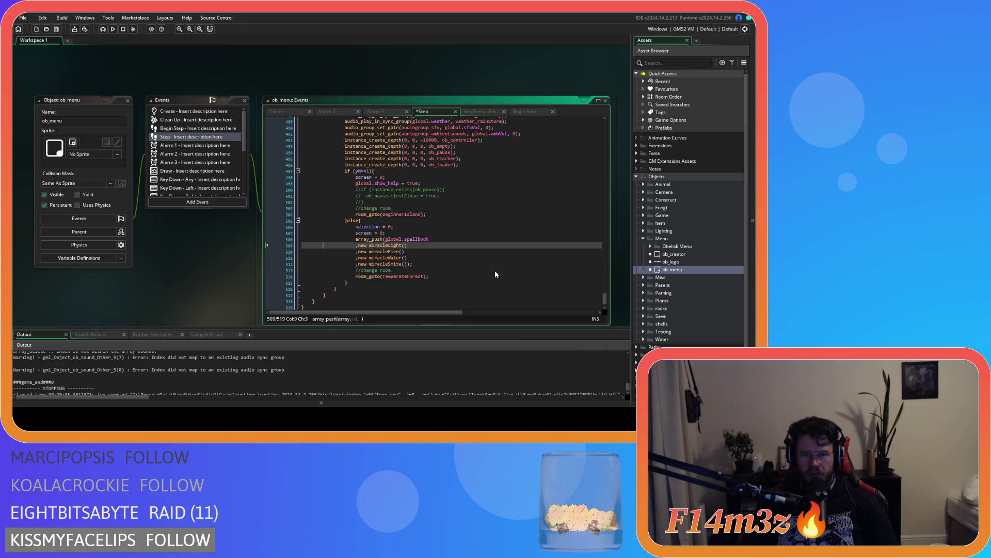
Recheck the Key Press Enter code around line 164
left_click(482, 112)
key("Down")
key("Down")
key("Down")
scroll(432, 249, "up", 4)
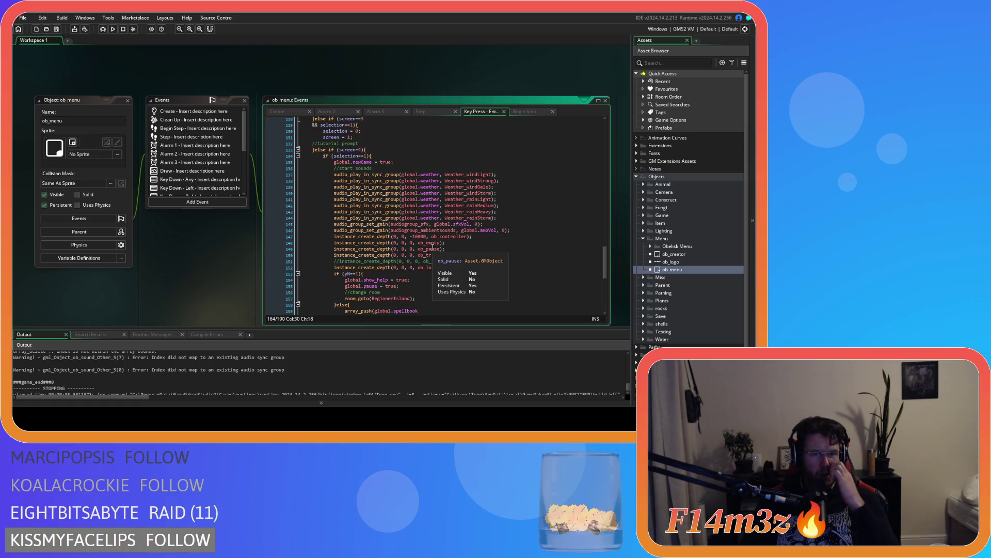
scroll(432, 248, "down", 3)
scroll(403, 261, "down", 2)
left_click(370, 273)
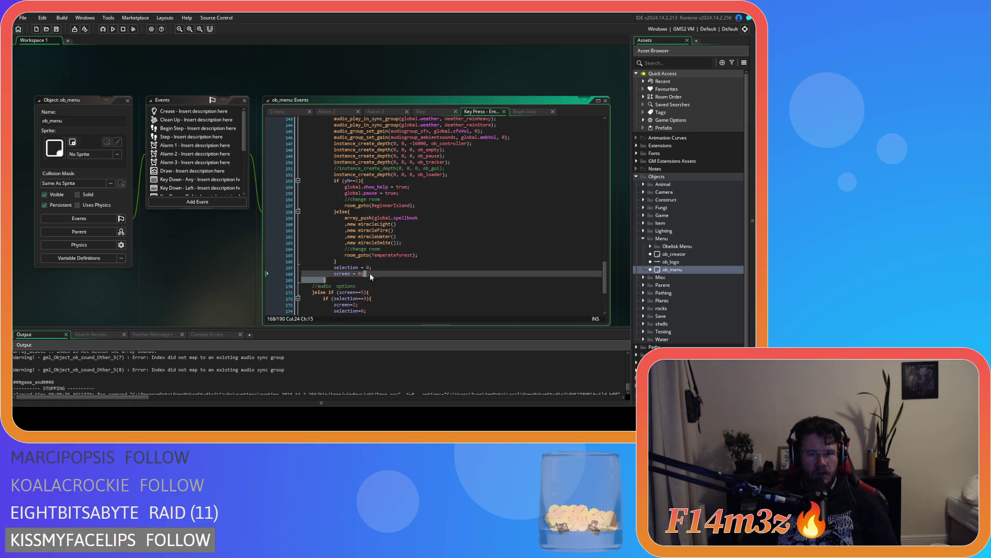
Return to the Step code's screen = 0 line, then close all workspace windows
left_click(419, 114)
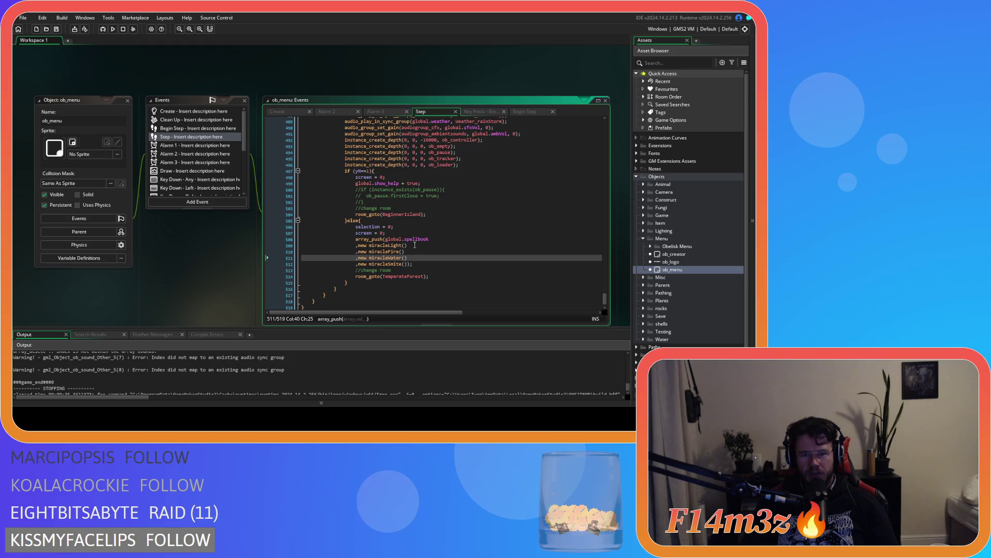
scroll(396, 230, "up", 3)
scroll(396, 230, "down", 4)
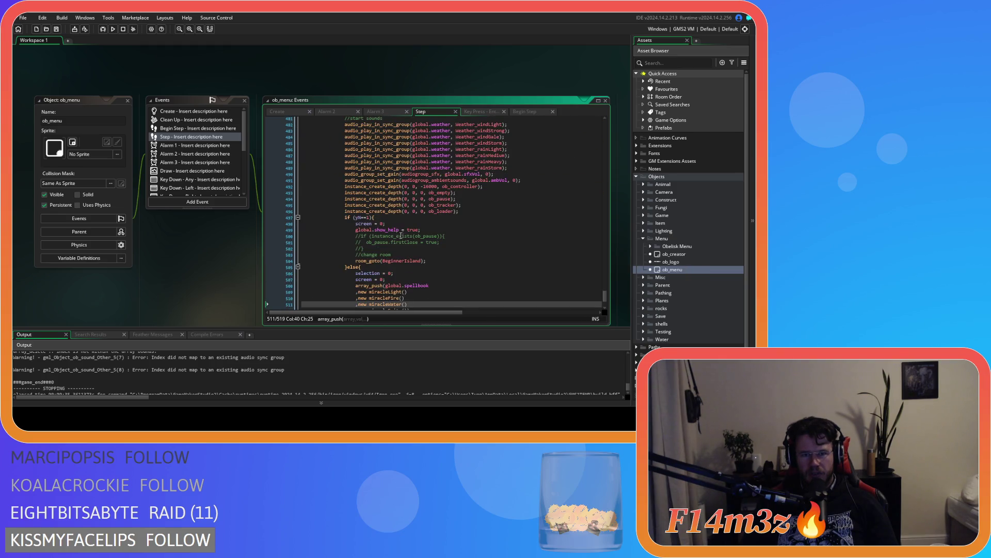
left_click(419, 220)
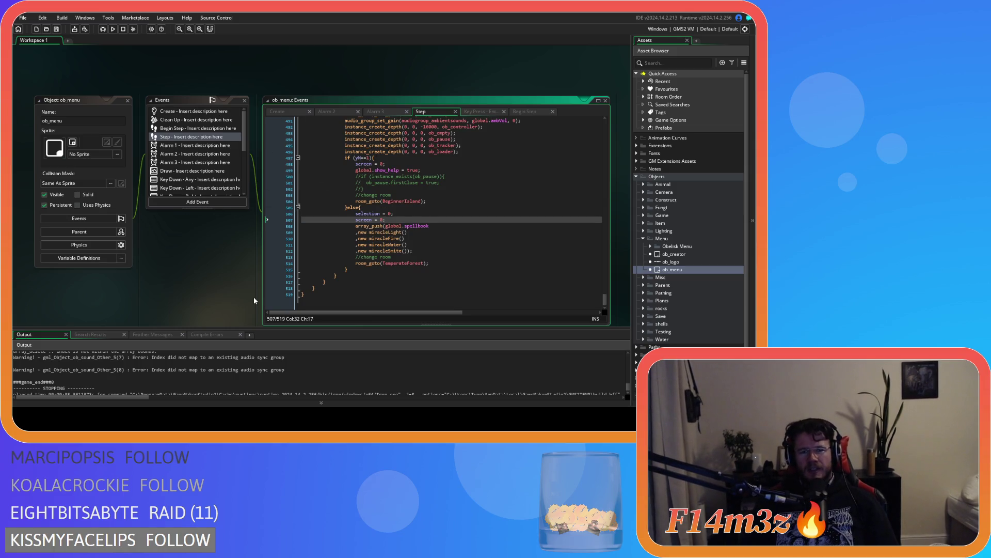
right_click(252, 296)
left_click(271, 293)
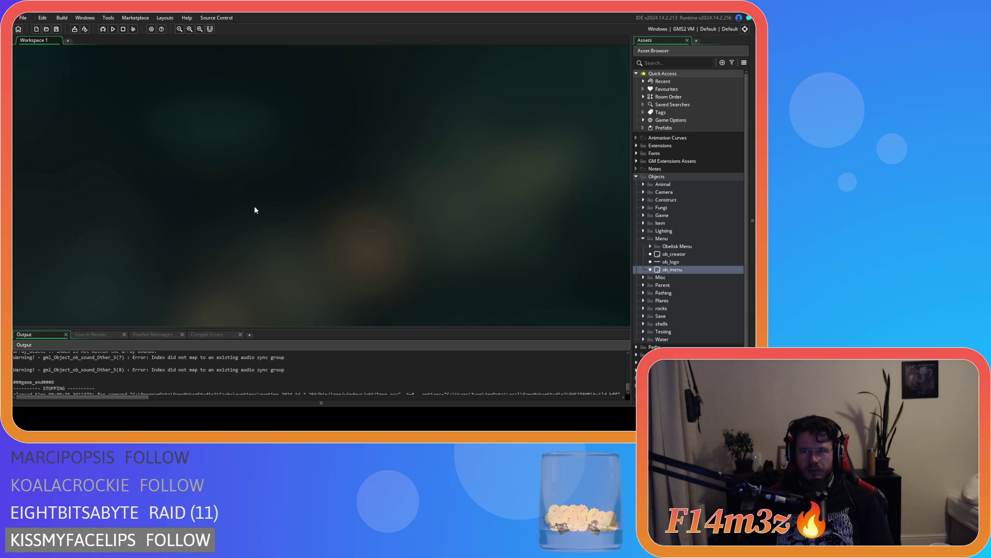
Run the game with F5, close it with Alt+F4, and collapse the Menu folder
key("F5")
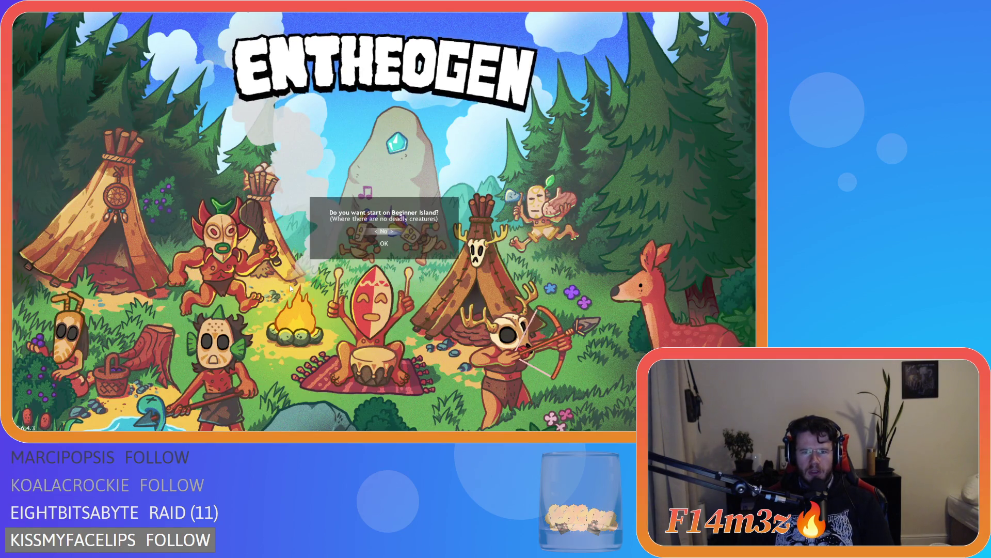
key("alt+F4")
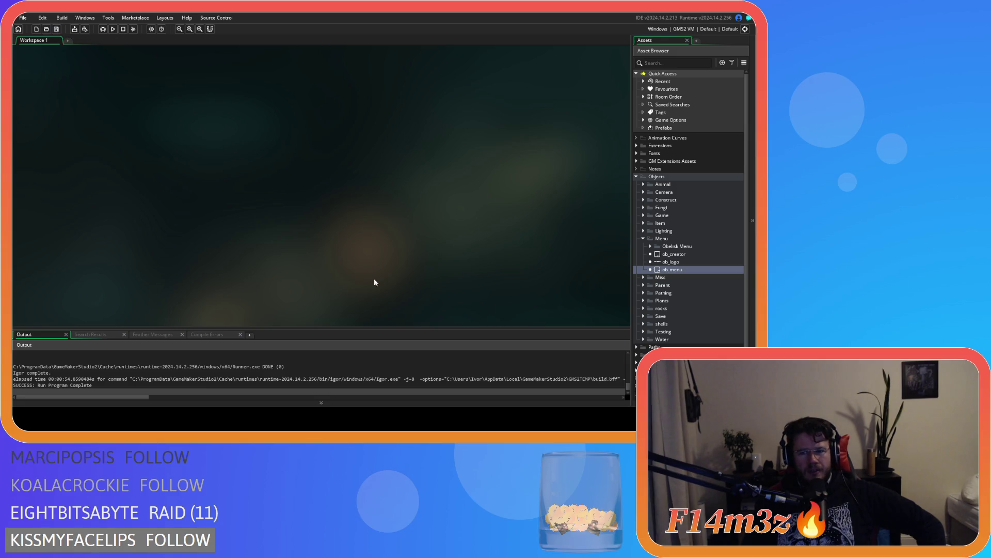
left_click(643, 238)
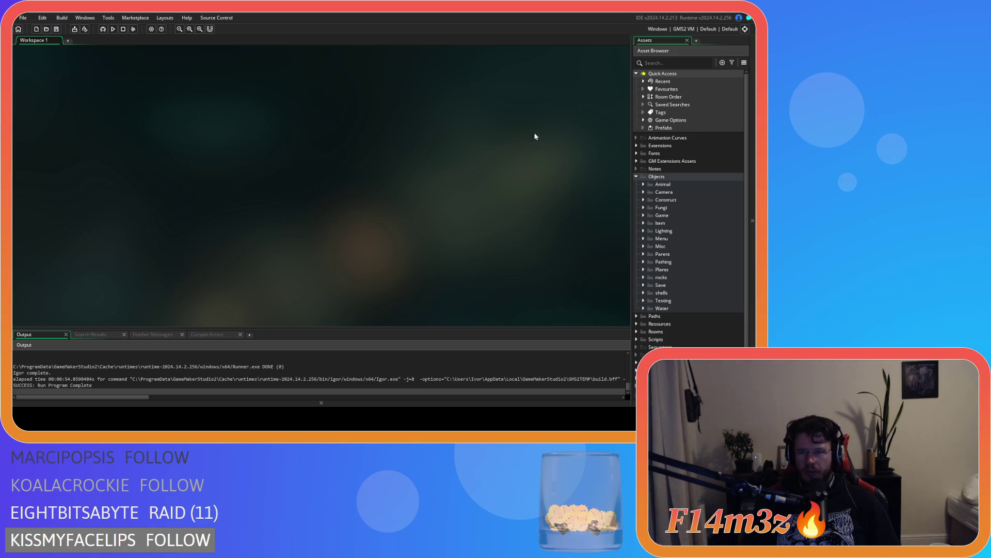
Collapse the Objects folder in the Asset Browser
left_click(638, 177)
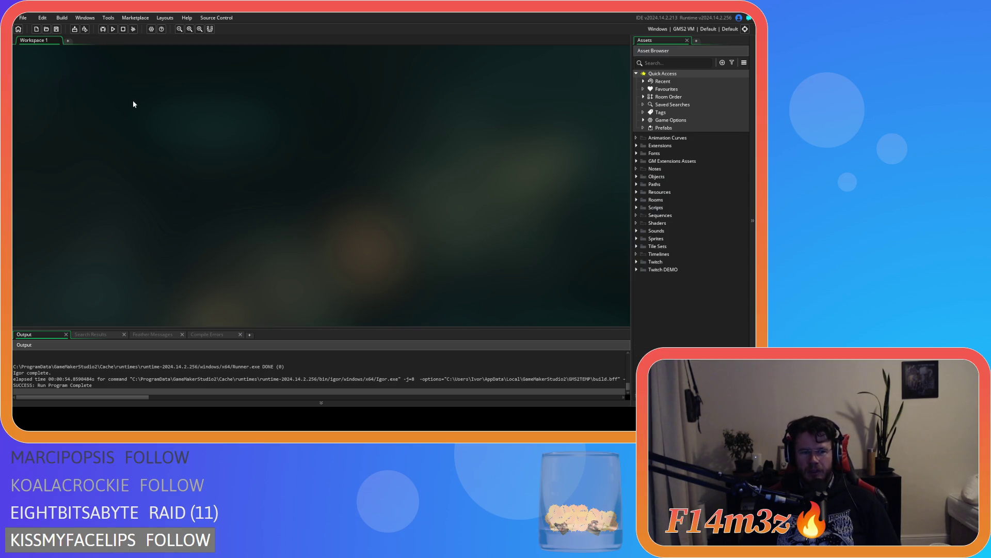
Change the target selector's output from GMS2 VM to GMS2 YYC
left_click(682, 30)
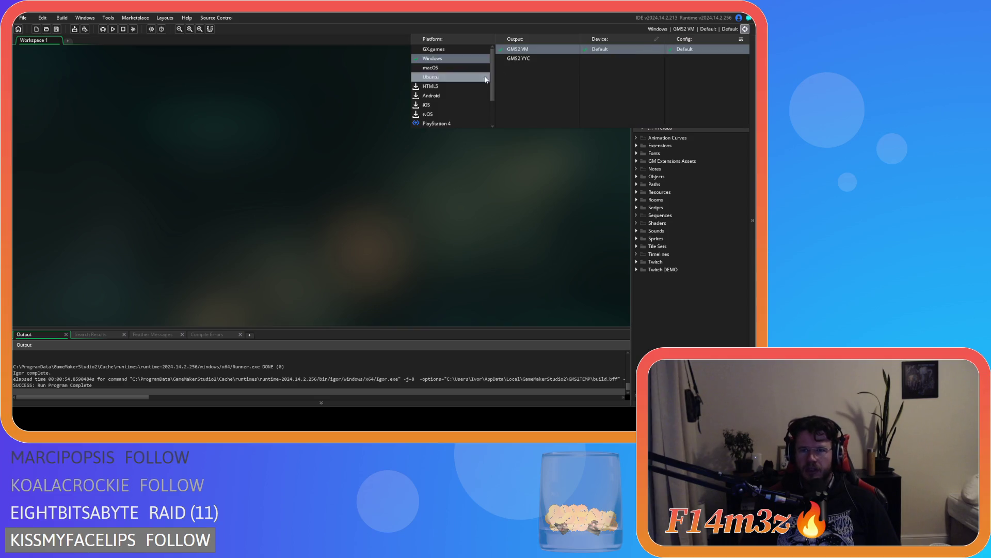
left_click(516, 60)
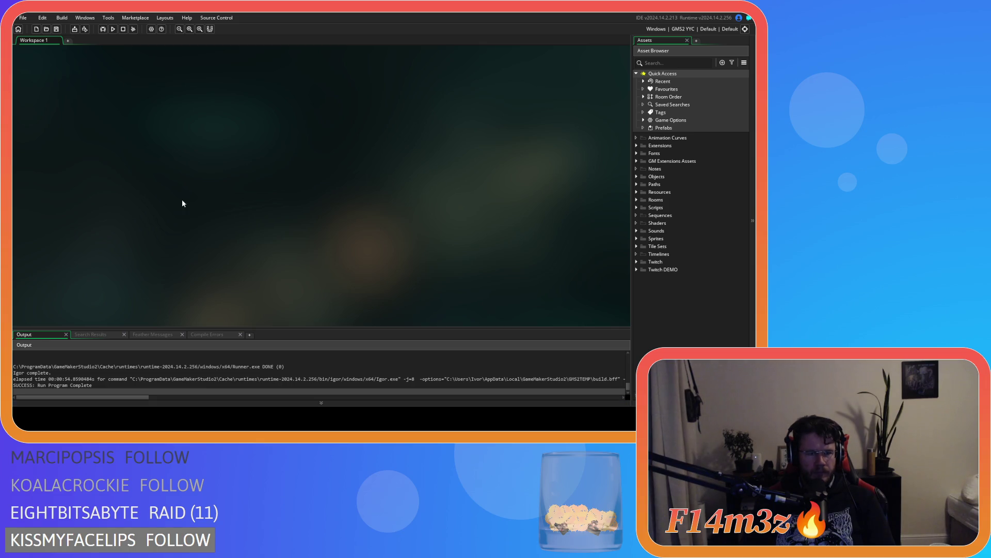
Set the Windows game version to 0.6.4.4 in Game Options and save it
left_click(75, 30)
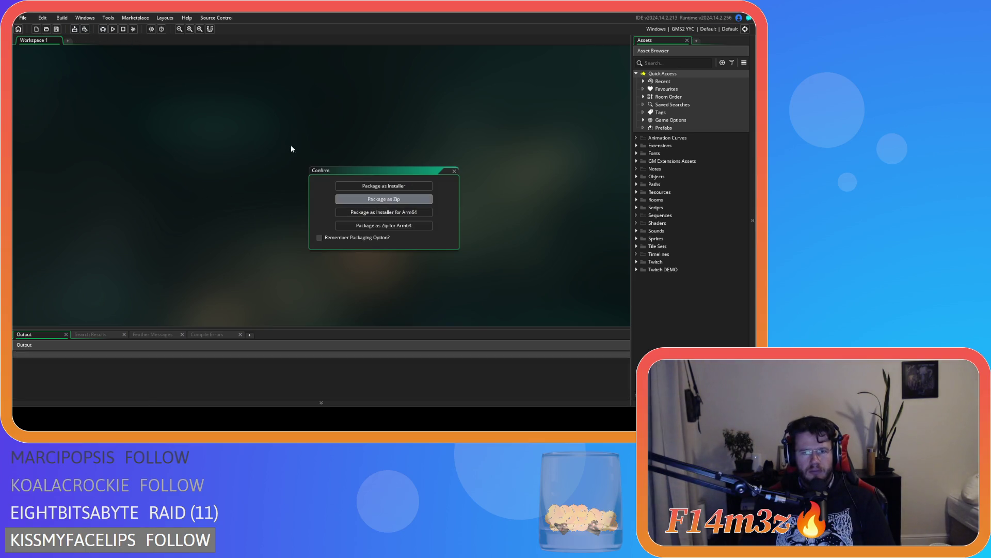
key("Escape")
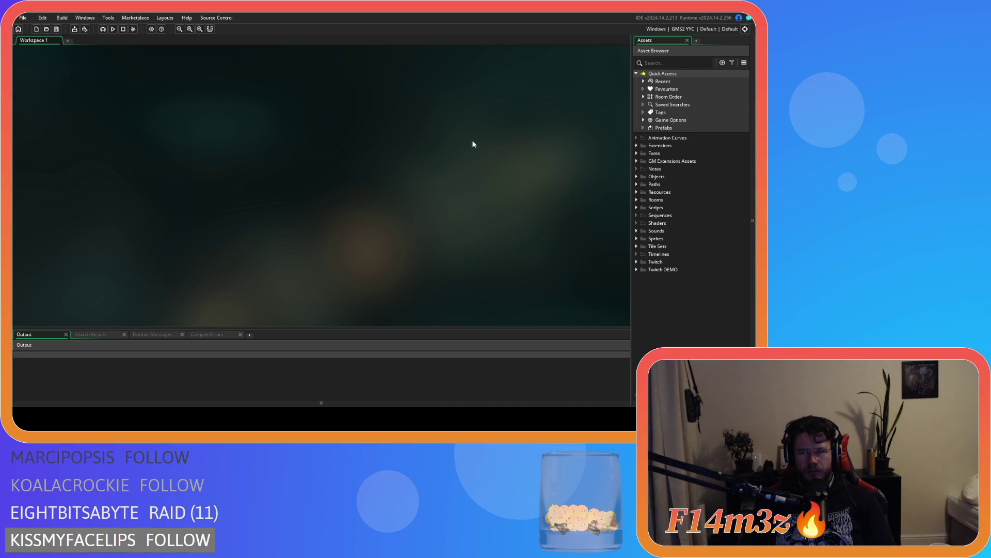
left_click(151, 29)
left_click(56, 124)
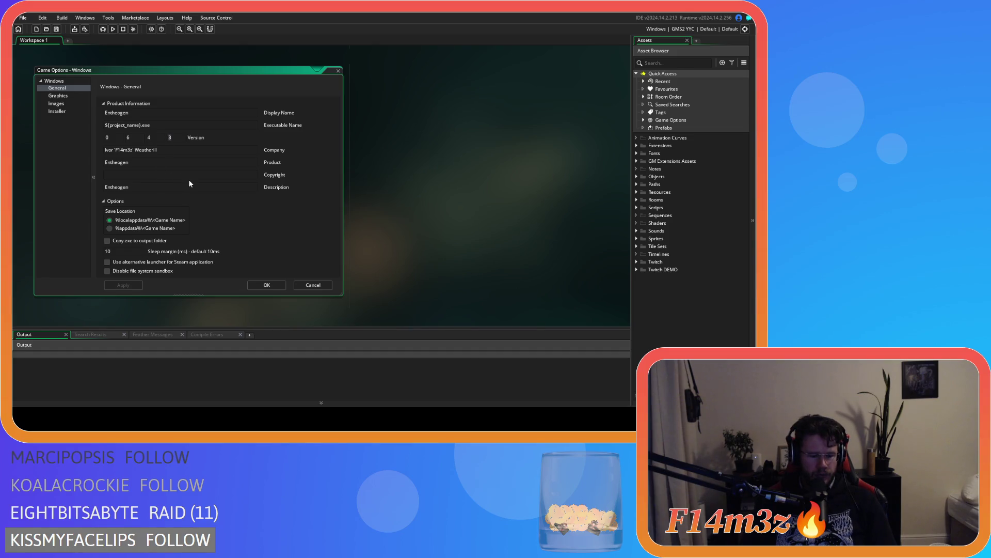
type("4")
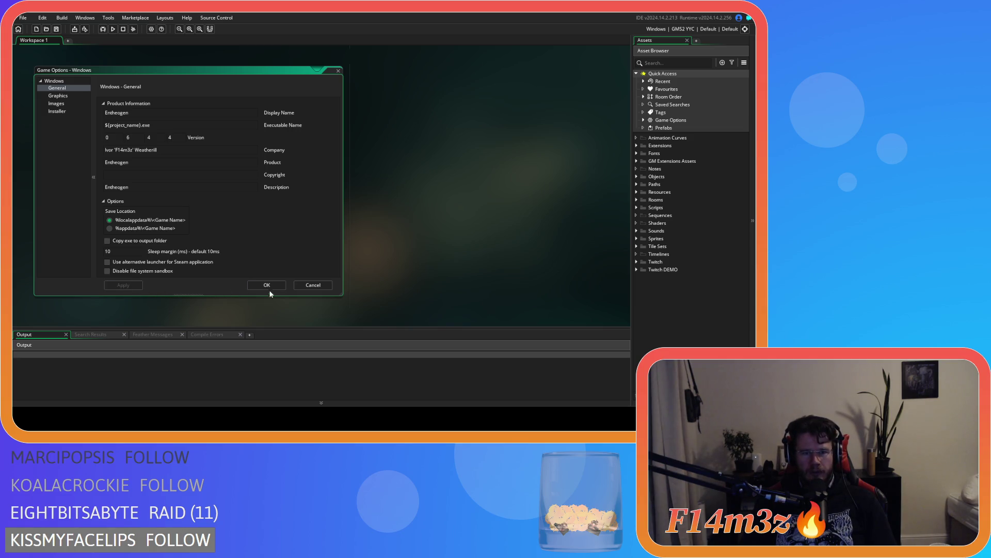
left_click(269, 287)
right_click(430, 160)
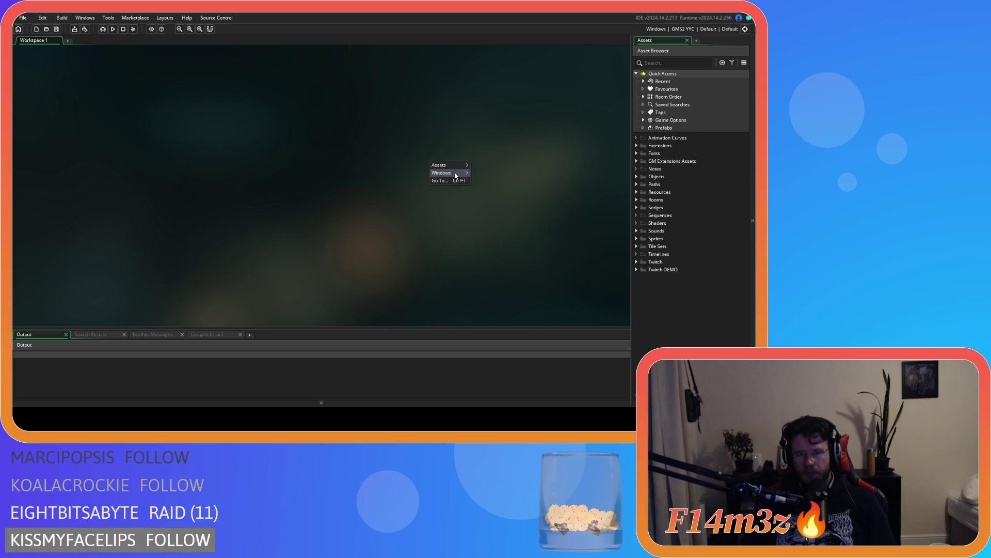
left_click(494, 201)
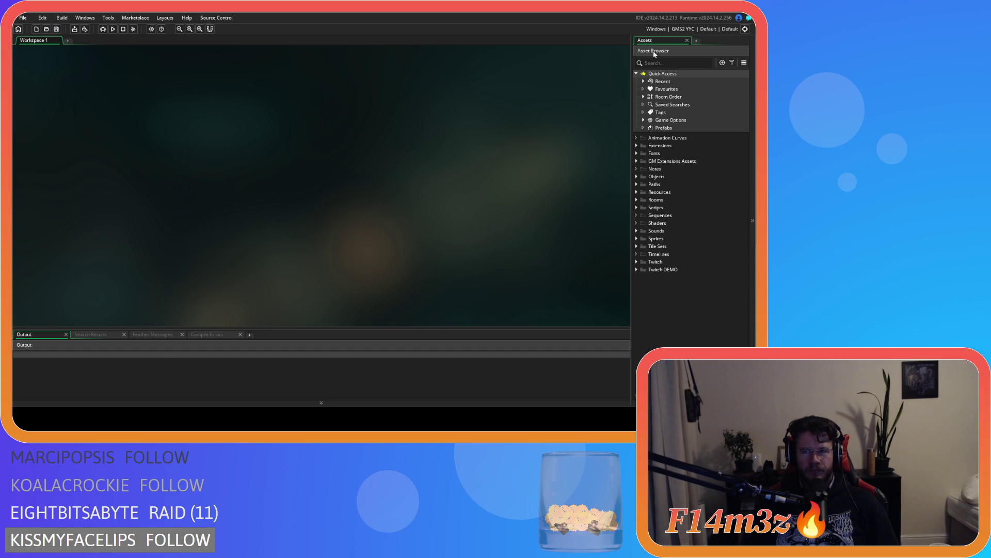
Create the executable using Package as Zip, starting the Windows YYC build
left_click(84, 30)
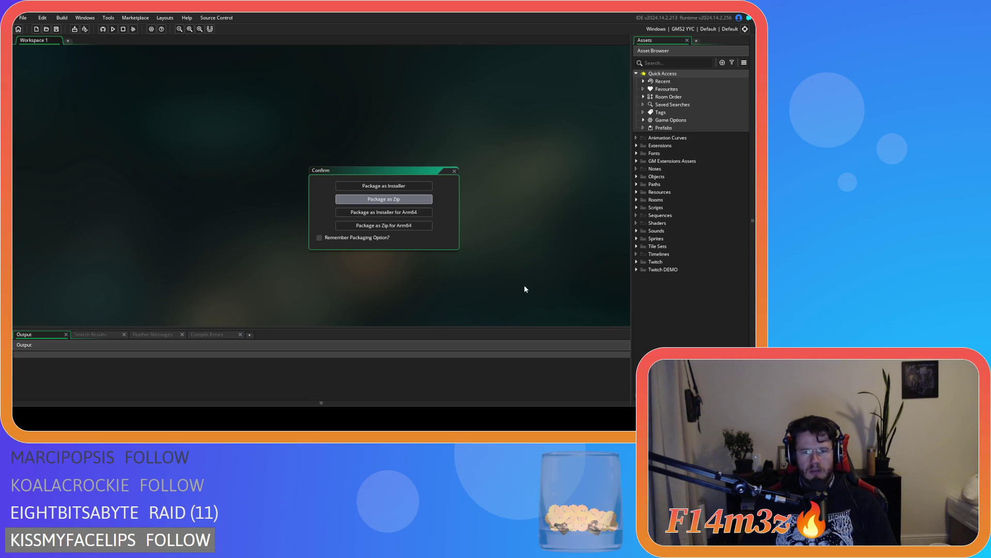
key("Return")
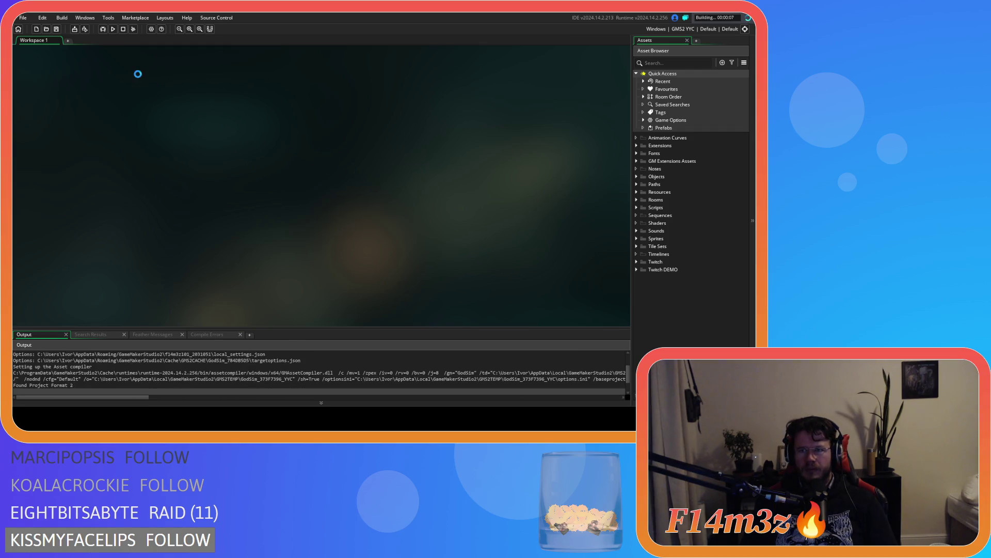